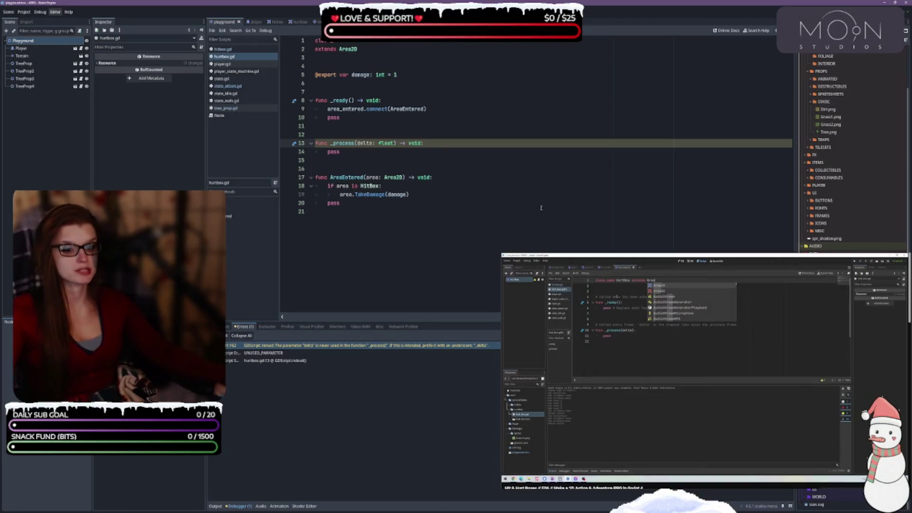
Change delta to _delta on line 13 of hurtbox.gd, then check and hide the Debugger errors panel.
{"action": "type", "text": "_"}
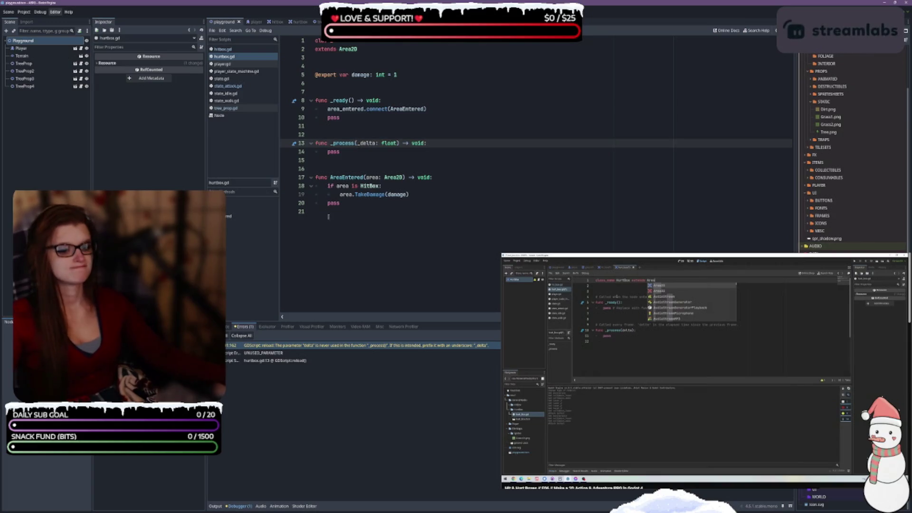
{"action": "left_click", "coordinate": [240, 506]}
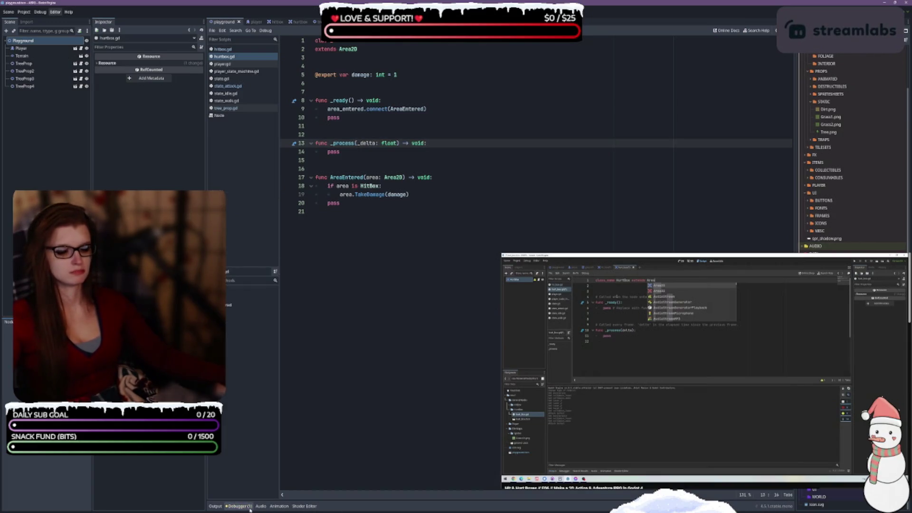
{"action": "left_click", "coordinate": [243, 507]}
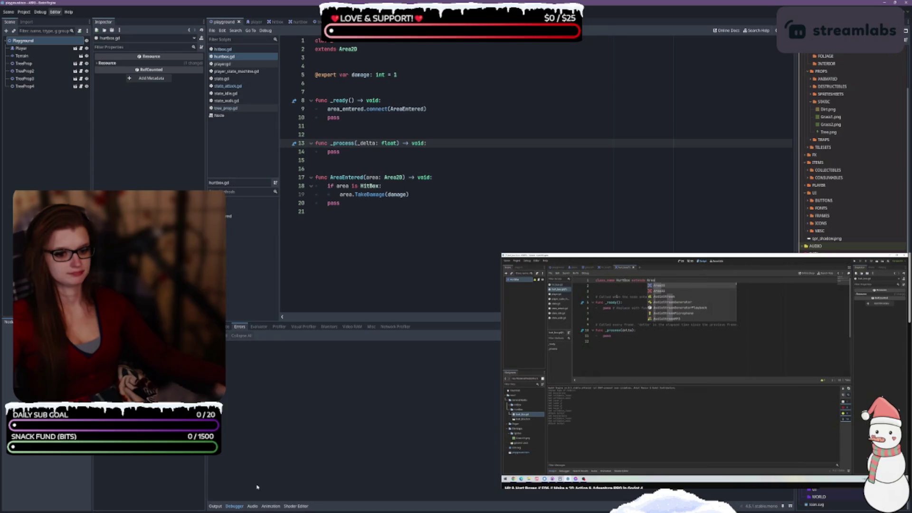
{"action": "left_click", "coordinate": [234, 506]}
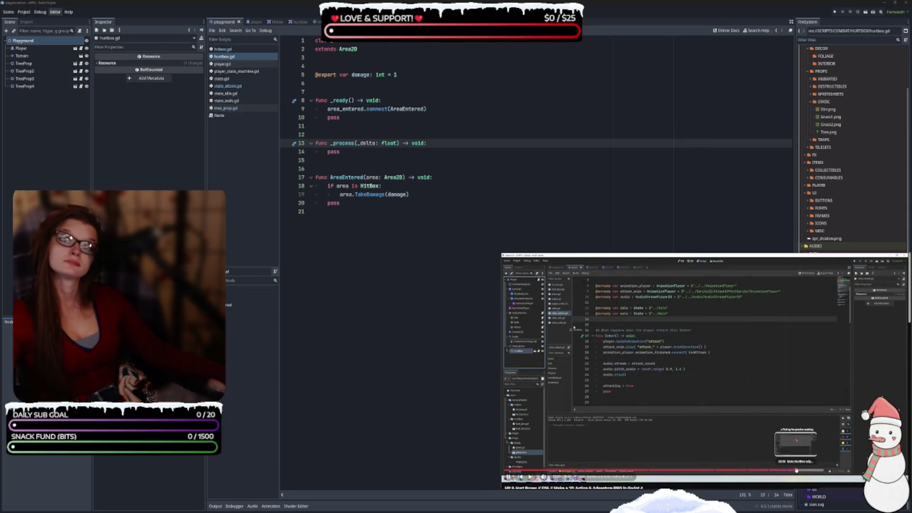
Start a new empty scene, then switch through the tree_prop tab to the player scene.
{"action": "left_click", "coordinate": [795, 472]}
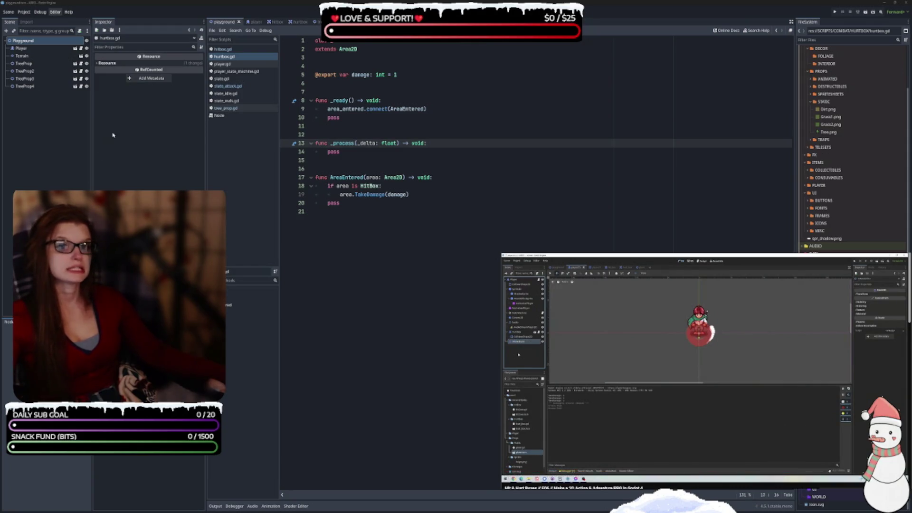
{"action": "key", "text": "ctrl+n"}
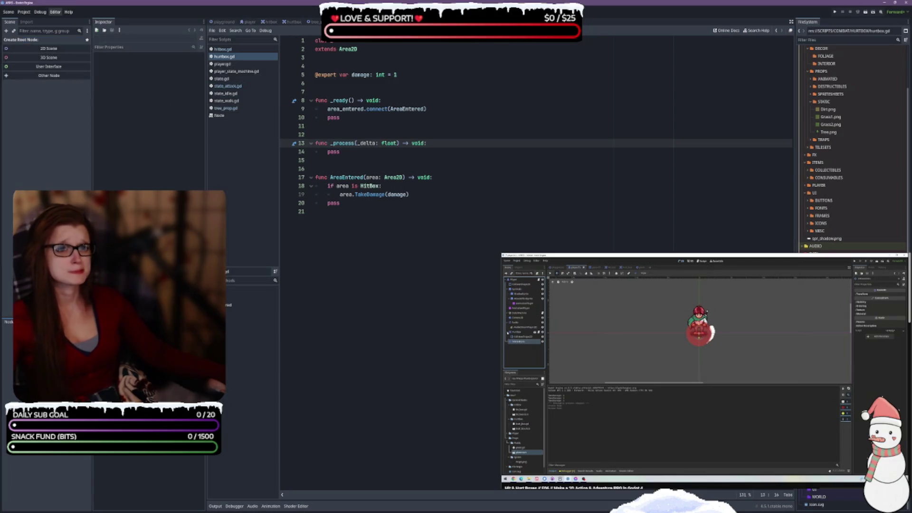
{"action": "left_click", "coordinate": [314, 22]}
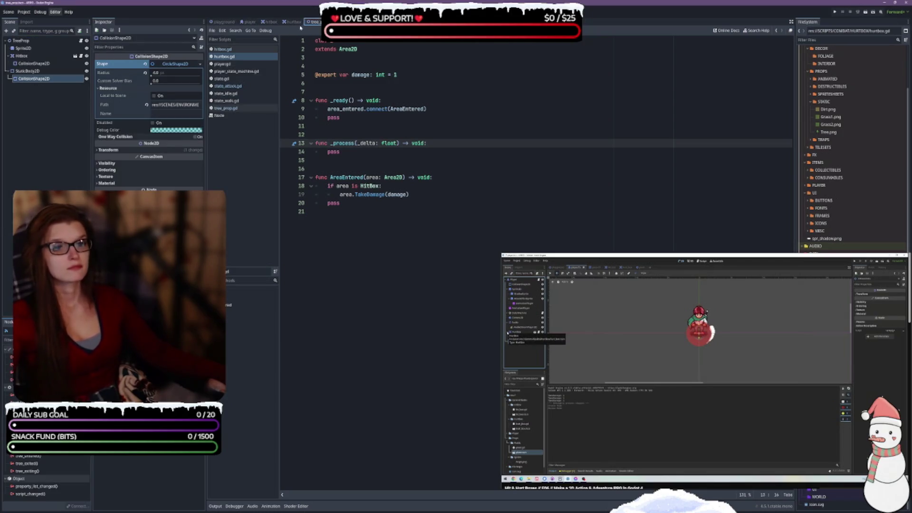
{"action": "left_click", "coordinate": [250, 22]}
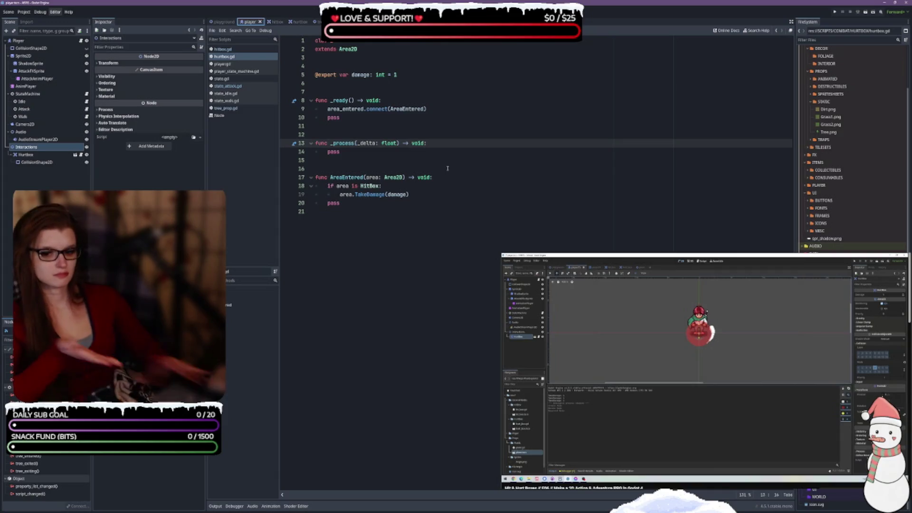
Select the Hurtbox node under Interactions and review its collision settings after visiting the playground scene.
{"action": "left_click", "coordinate": [26, 154]}
{"action": "left_click", "coordinate": [212, 22]}
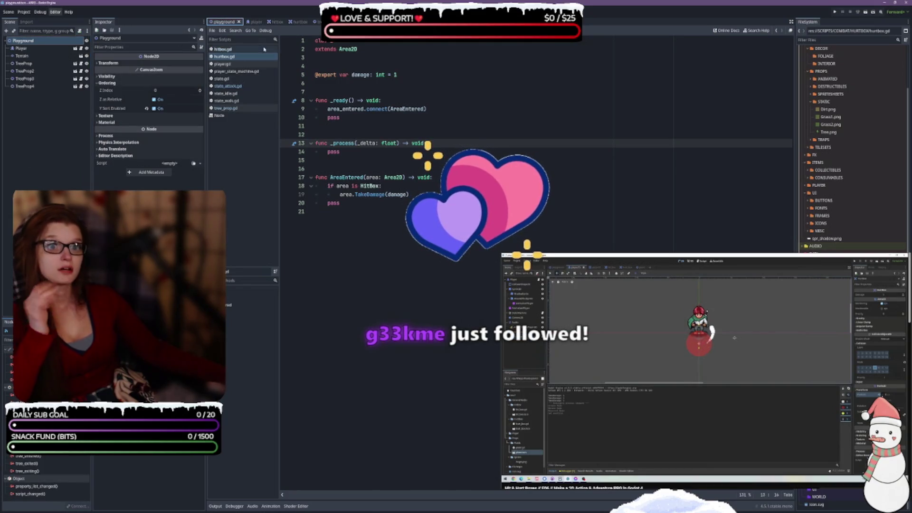
{"action": "left_click", "coordinate": [255, 22]}
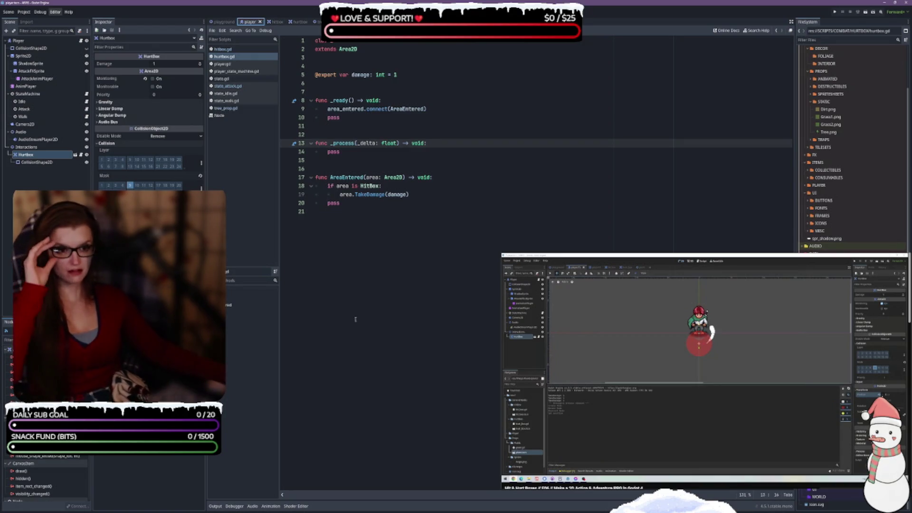
{"action": "mouse_move", "coordinate": [849, 317]}
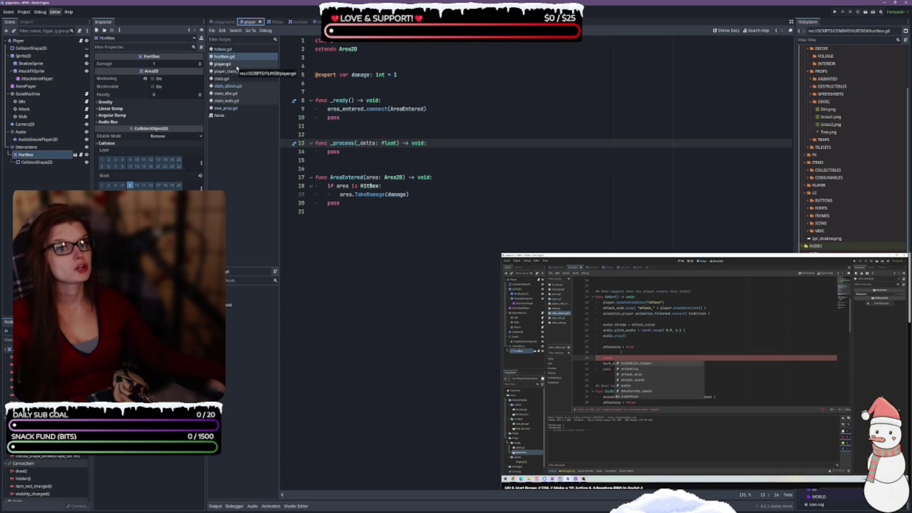
Open player.gd and scroll through its direction logic.
{"action": "left_click", "coordinate": [237, 66]}
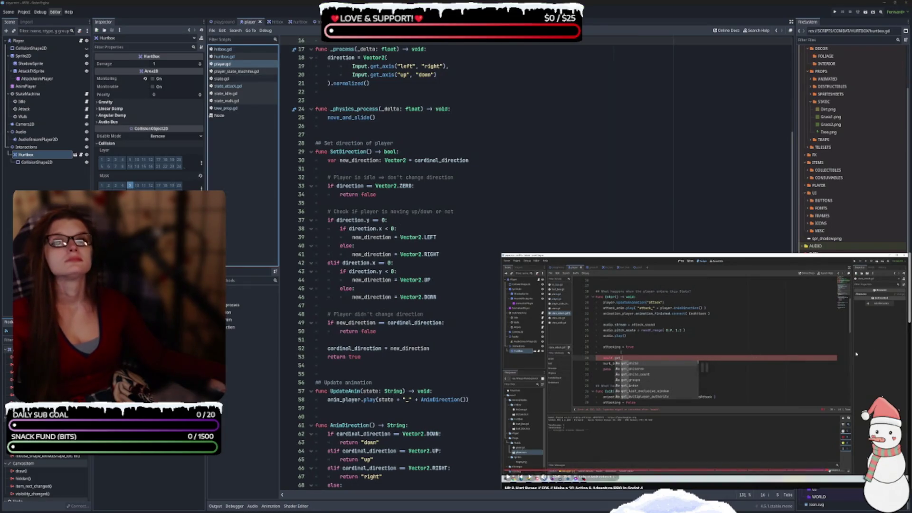
{"action": "scroll", "coordinate": [380, 266], "scroll_direction": "up", "scroll_amount": 5}
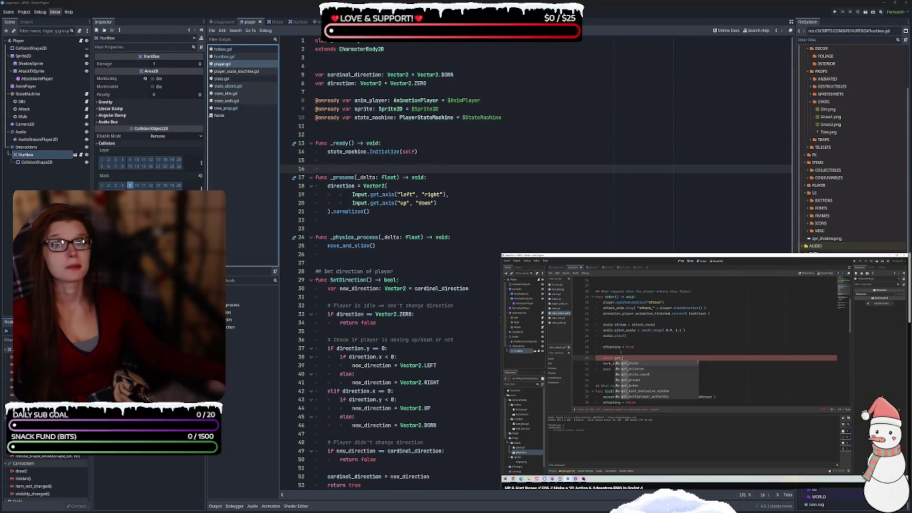
{"action": "scroll", "coordinate": [412, 165], "scroll_direction": "down", "scroll_amount": 6}
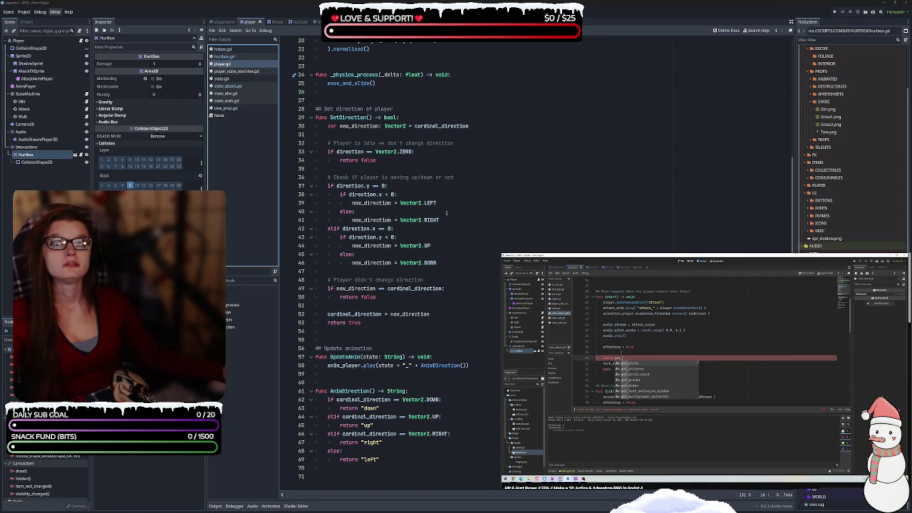
Open state_attack.gd and place the cursor after the hurtbox.monitoring line.
{"action": "left_click", "coordinate": [228, 86]}
{"action": "scroll", "coordinate": [467, 151], "scroll_direction": "down", "scroll_amount": 1}
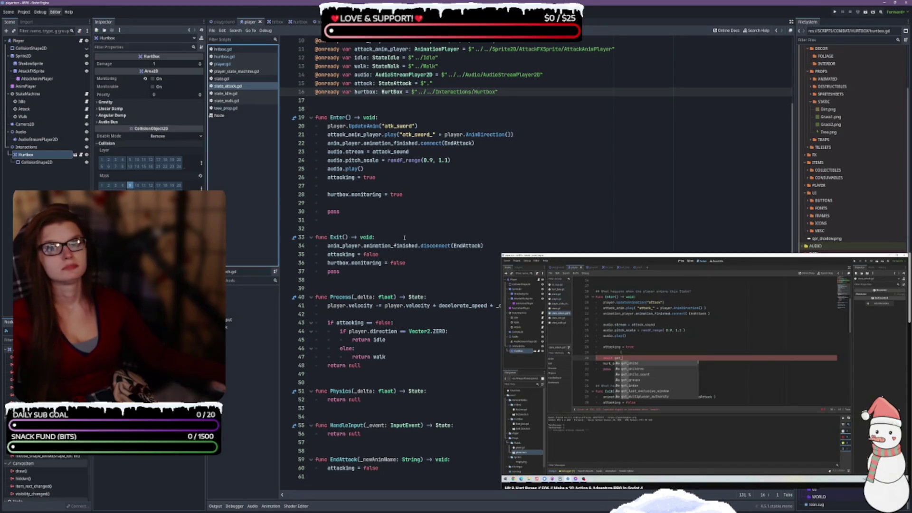
{"action": "left_click", "coordinate": [366, 186]}
Remove the blank line after hurtbox.monitoring and open a new line above hurtbox.monitoring = true.
{"action": "key", "text": "Down"}
{"action": "key", "text": "Down"}
{"action": "key", "text": "BackSpace"}
{"action": "left_click", "coordinate": [355, 187]}
{"action": "key", "text": "Return"}
{"action": "key", "text": "Return"}
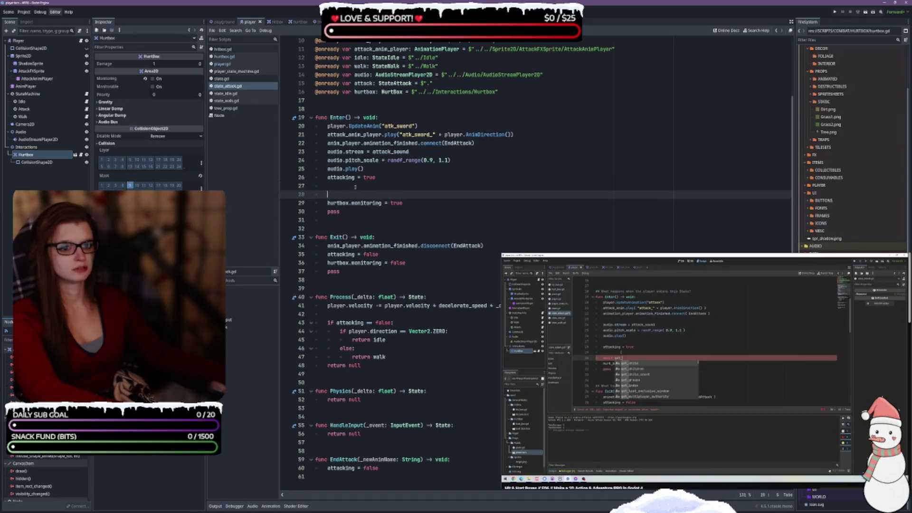
{"action": "key", "text": "Up"}
{"action": "key", "text": "Up"}
{"action": "key", "text": "Down"}
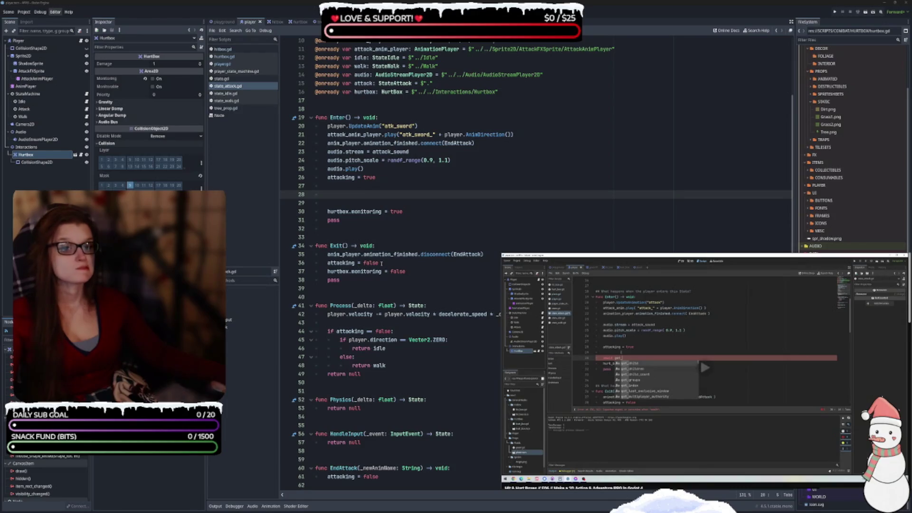
Write an await get_tree().create_timer(...).timeout line above the monitoring assignment.
{"action": "type", "text": "aw"}
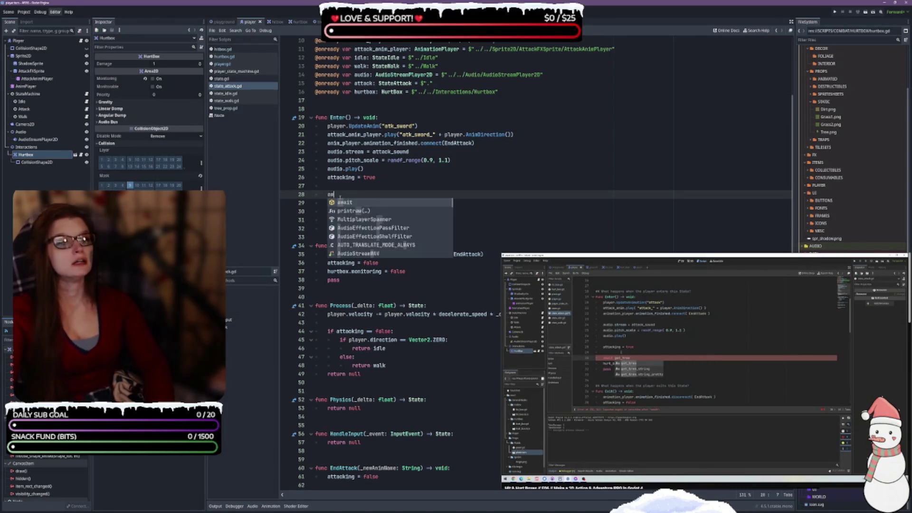
{"action": "type", "text": "ait "}
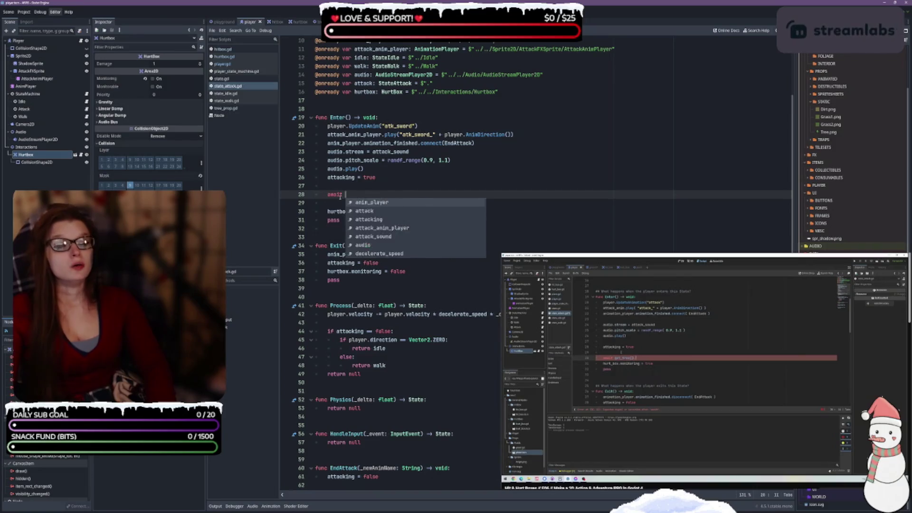
{"action": "type", "text": "get_tr"}
{"action": "key", "text": "Return"}
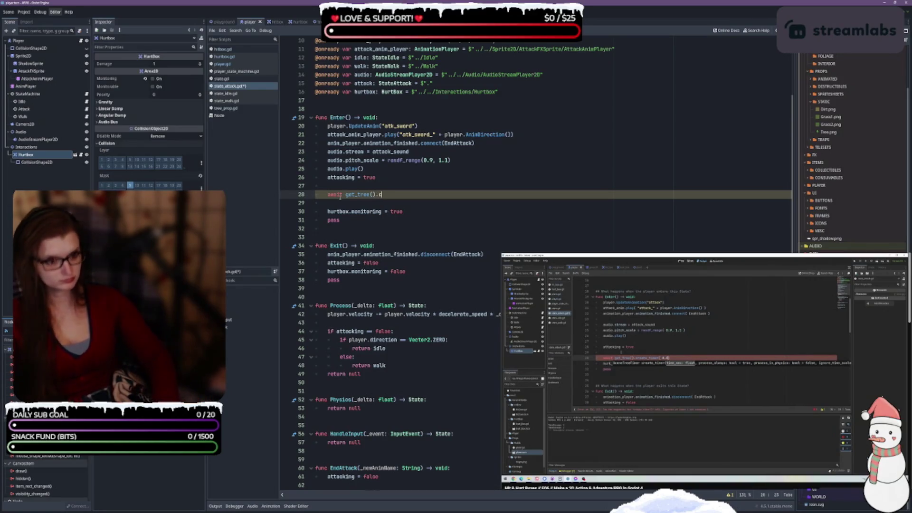
{"action": "type", "text": "r"}
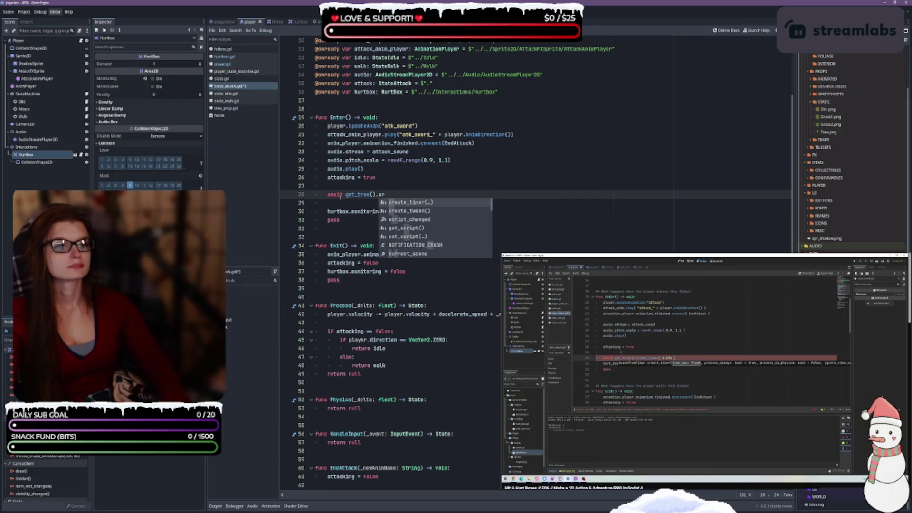
{"action": "key", "text": "Return"}
{"action": "type", "text": "0.0775)"}
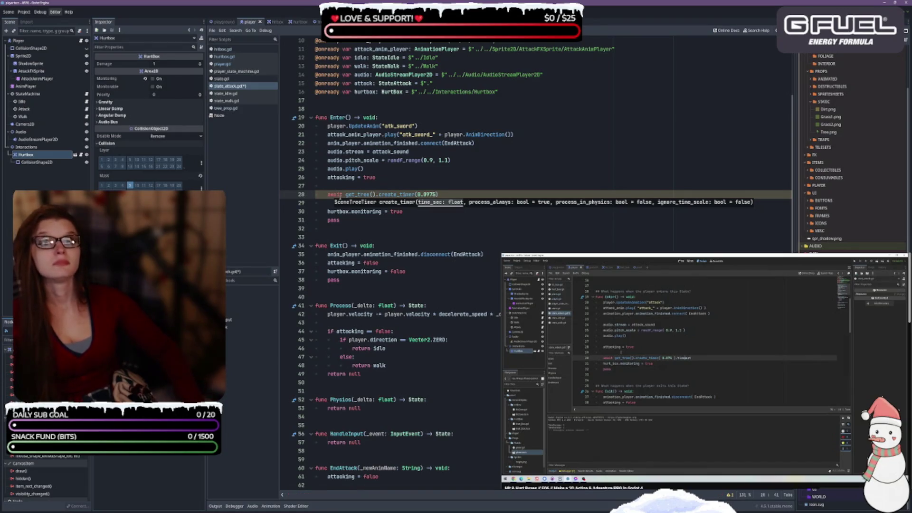
{"action": "key", "text": "BackSpace"}
{"action": "key", "text": "Right"}
{"action": "key", "text": "Right"}
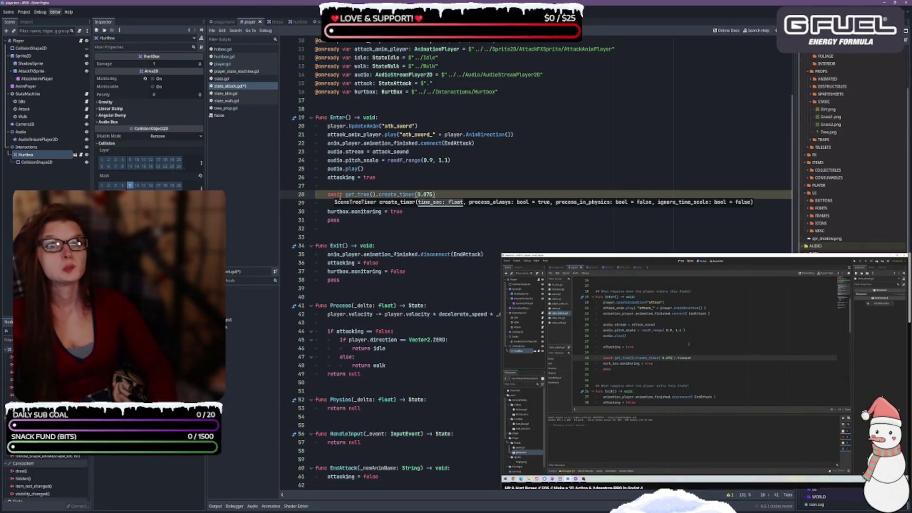
{"action": "type", "text": ".time"}
{"action": "key", "text": "Return"}
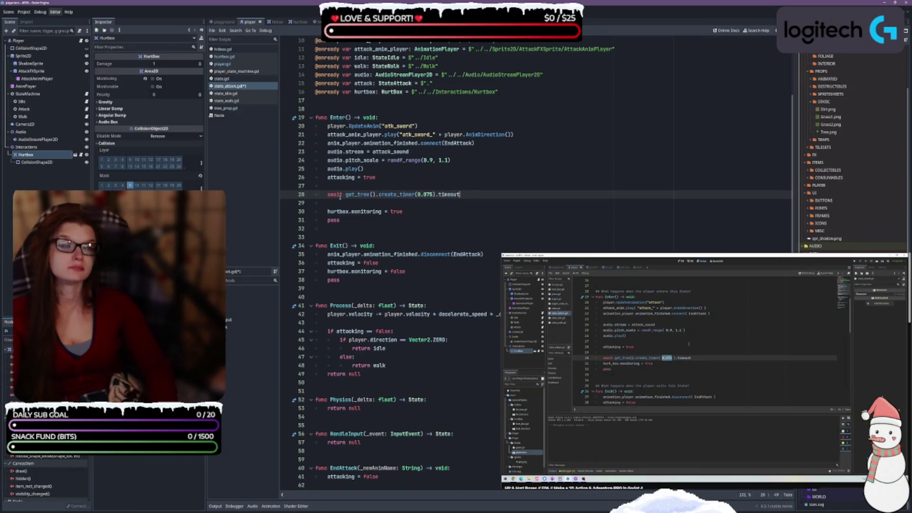
Adjust the timer duration to 0.075 seconds.
{"action": "key", "text": "Left"}
{"action": "key", "text": "Left"}
{"action": "key", "text": "Left"}
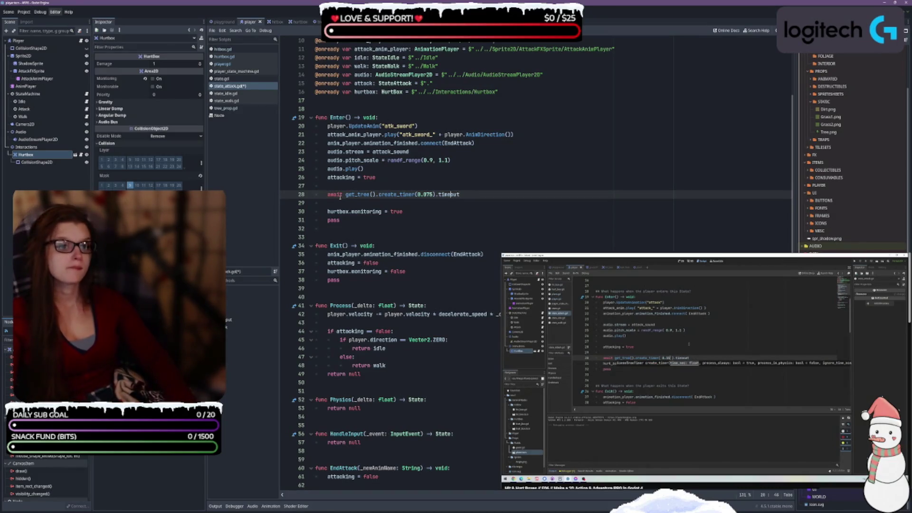
{"action": "key", "text": "Left"}
{"action": "key", "text": "BackSpace"}
{"action": "key", "text": "BackSpace"}
{"action": "key", "text": "BackSpace"}
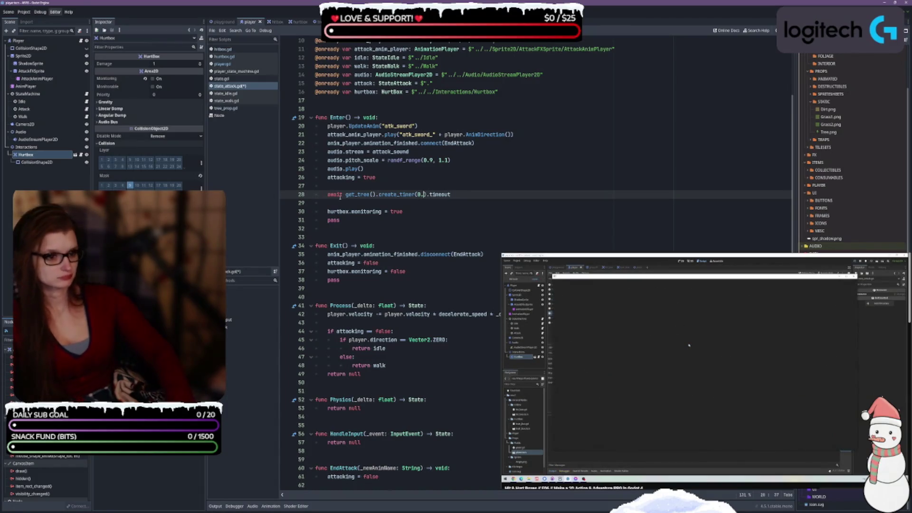
{"action": "type", "text": "115"}
{"action": "key", "text": "BackSpace"}
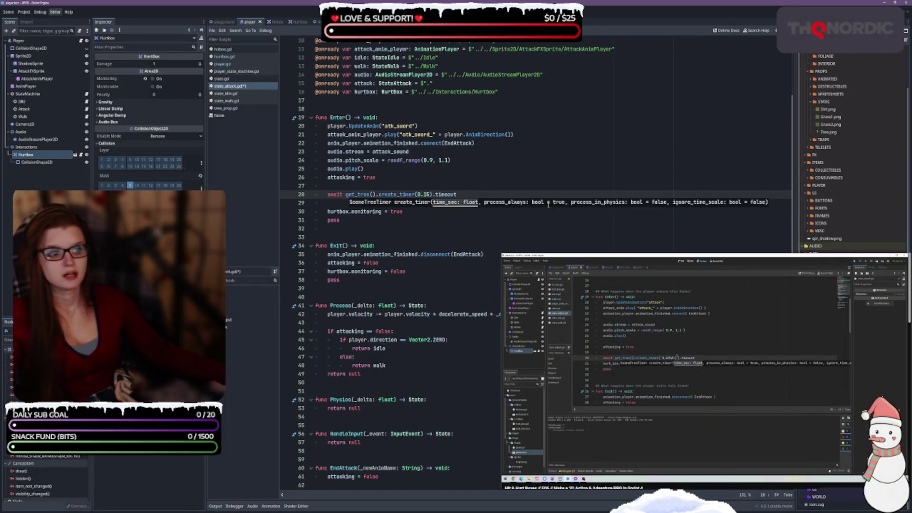
{"action": "left_click", "coordinate": [544, 193]}
{"action": "left_click", "coordinate": [427, 195]}
{"action": "type", "text": "1"}
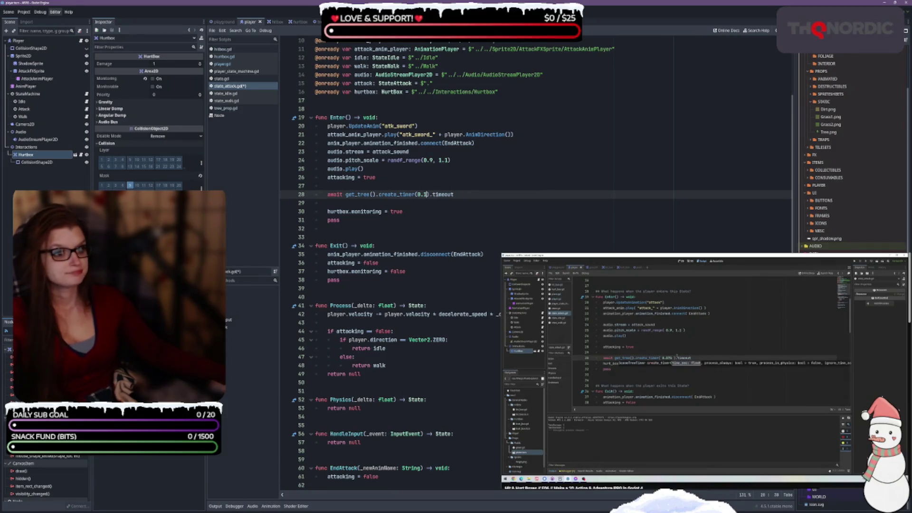
{"action": "left_click", "coordinate": [494, 194]}
Delete the blank line below the await line and save state_attack.gd.
{"action": "key", "text": "Down"}
{"action": "key", "text": "BackSpace"}
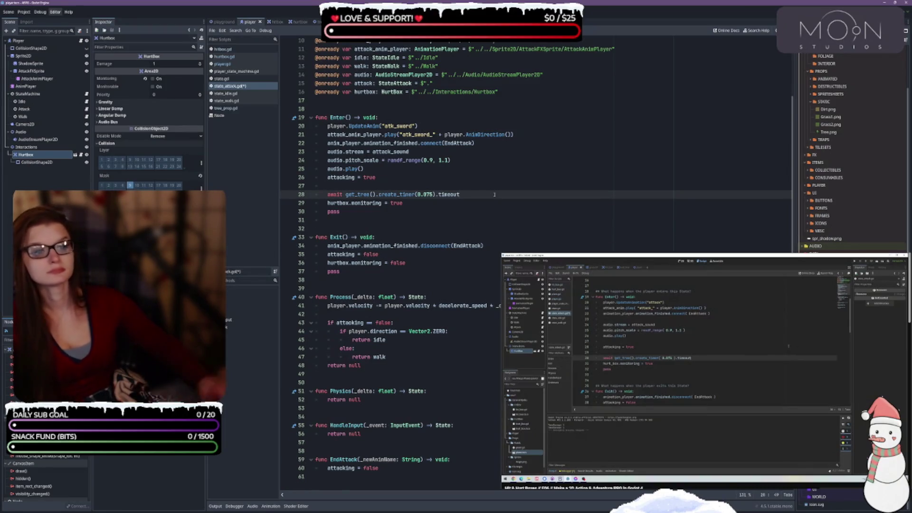
{"action": "key", "text": "ctrl+s"}
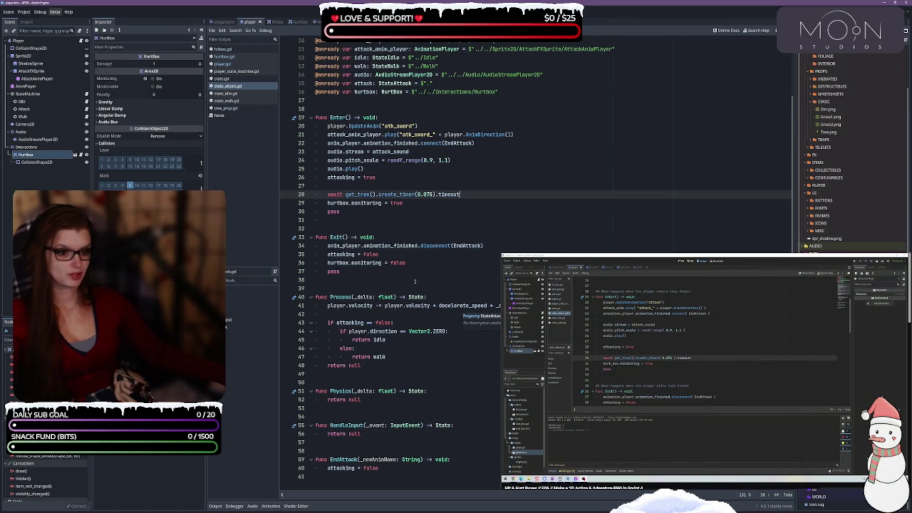
{"action": "scroll", "coordinate": [419, 221], "scroll_direction": "up", "scroll_amount": 3}
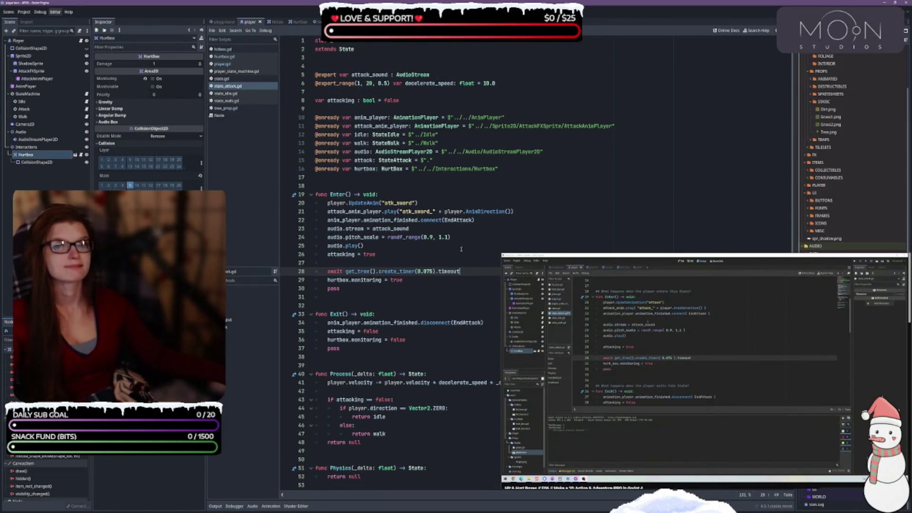
{"action": "scroll", "coordinate": [356, 301], "scroll_direction": "down", "scroll_amount": 2}
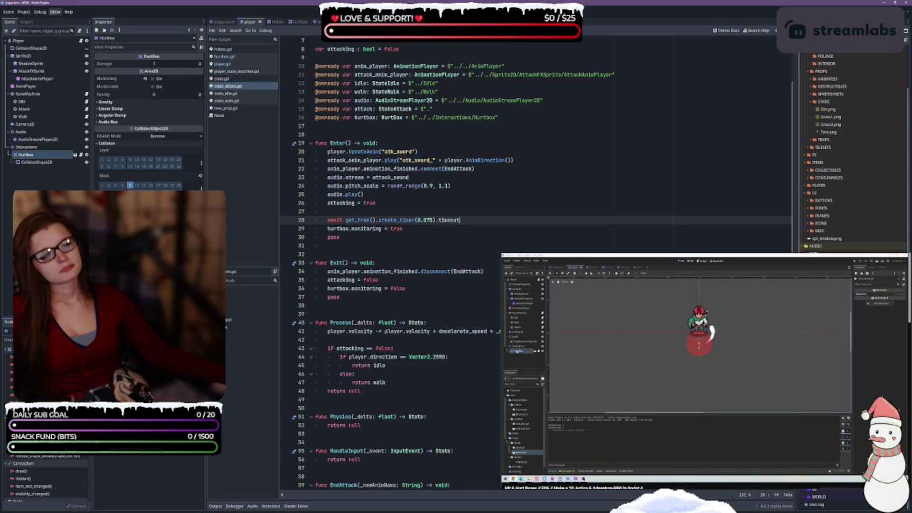
Switch to the 2D view and inspect the Interactions node, then the Hurtbox node.
{"action": "key", "text": "ctrl+F1"}
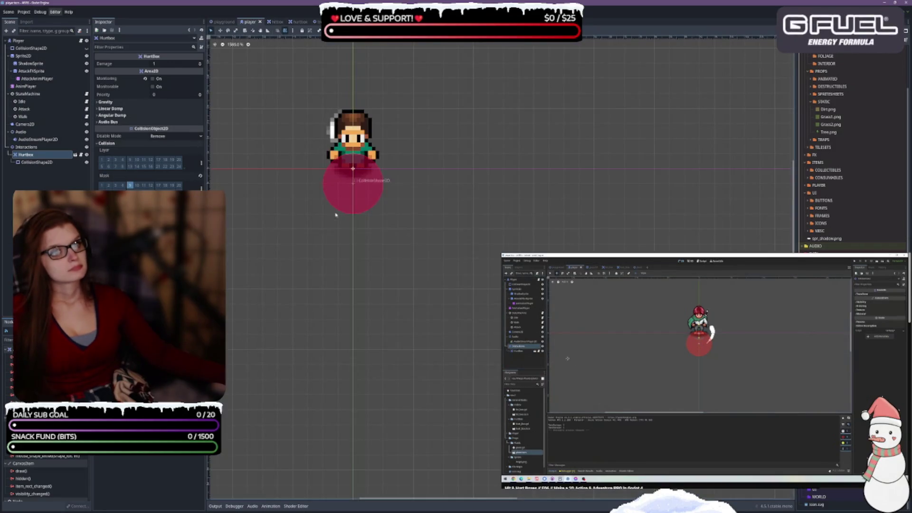
{"action": "scroll", "coordinate": [472, 233], "scroll_direction": "up", "scroll_amount": 1}
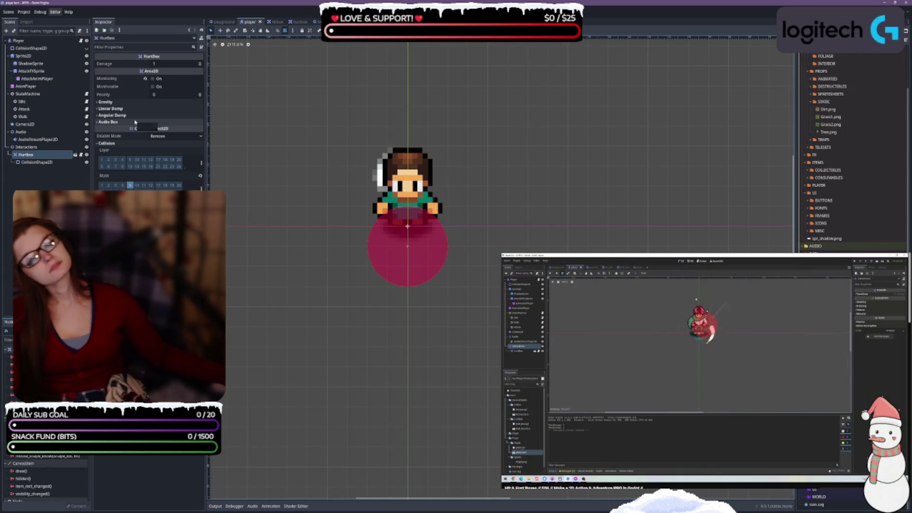
{"action": "left_click", "coordinate": [50, 147]}
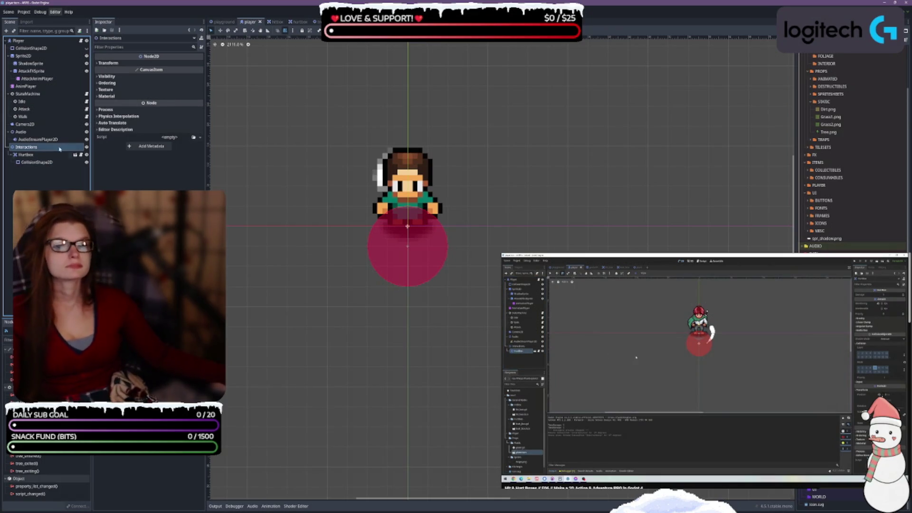
{"action": "left_click", "coordinate": [26, 154]}
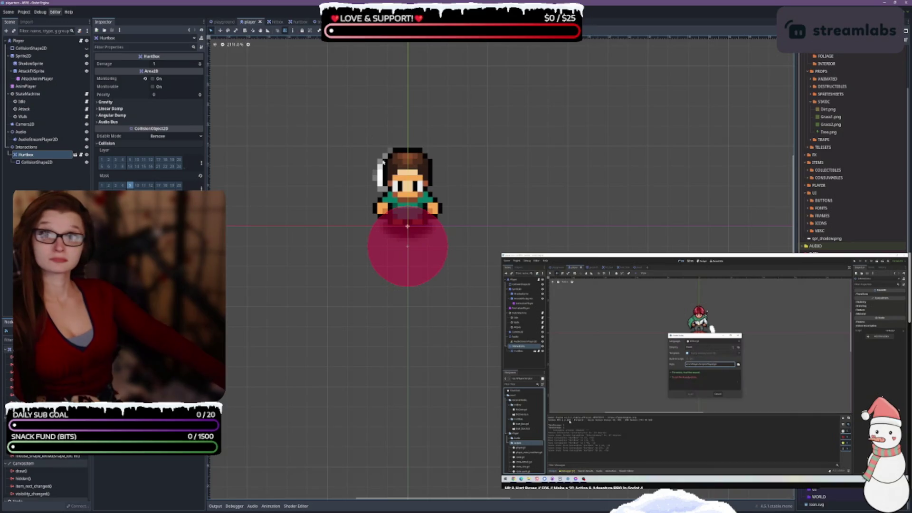
Follow along with the tutorial video, then bring up the context menu for the player scripts folder.
{"action": "key", "text": "space"}
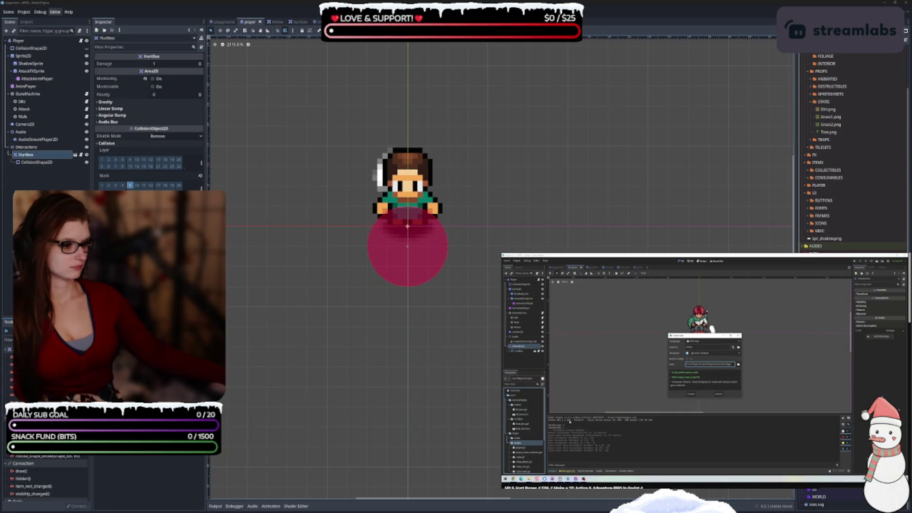
{"action": "scroll", "coordinate": [850, 142], "scroll_direction": "down", "scroll_amount": 2}
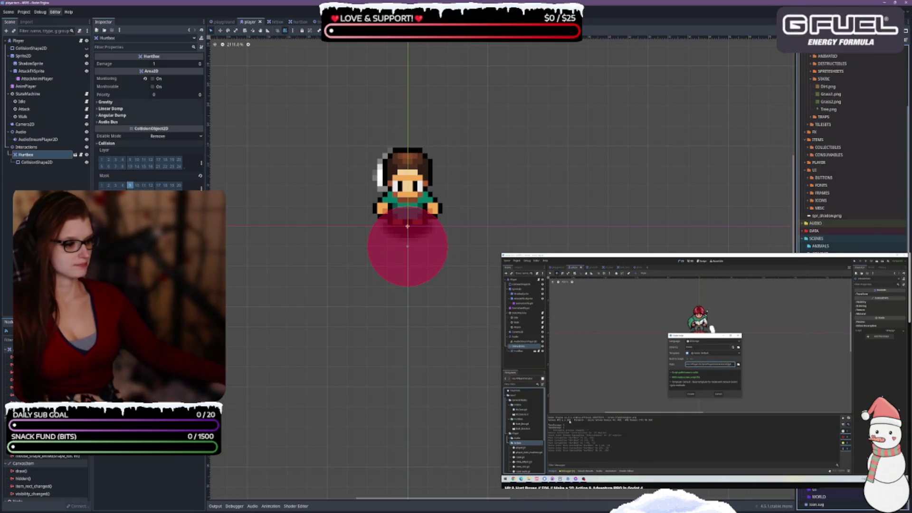
{"action": "mouse_move", "coordinate": [684, 427]}
{"action": "key", "text": "space"}
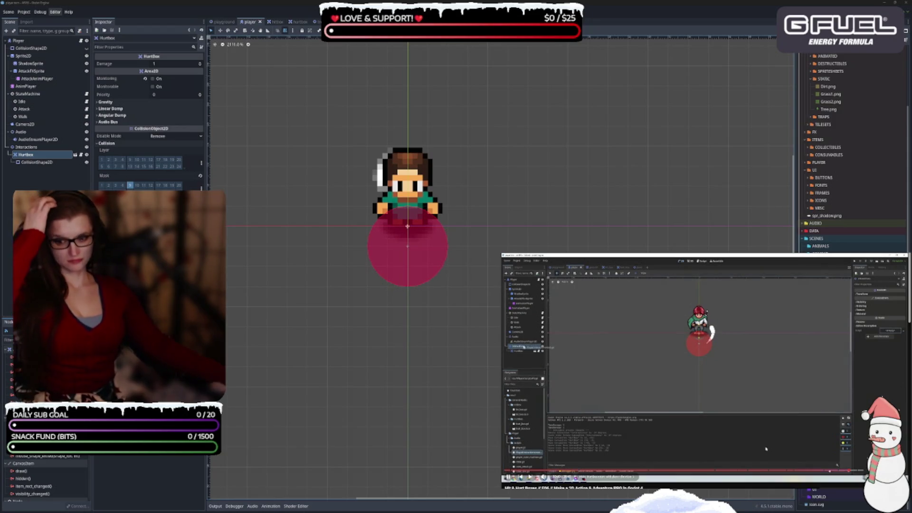
{"action": "key", "text": "space"}
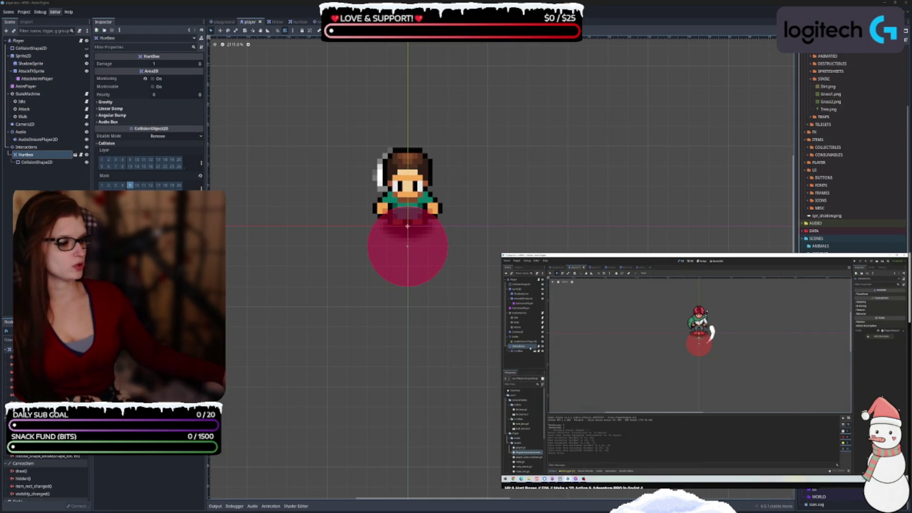
{"action": "right_click", "coordinate": [825, 490]}
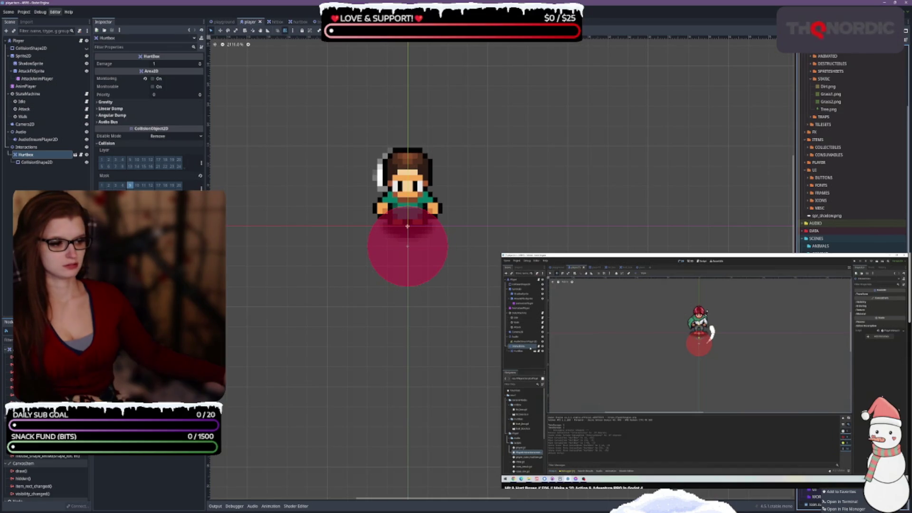
Create a new script named player_interact in the SCRIPTS/PLAYER folder.
{"action": "left_click", "coordinate": [807, 418]}
{"action": "type", "text": "PTS/PLAYER/.gd"}
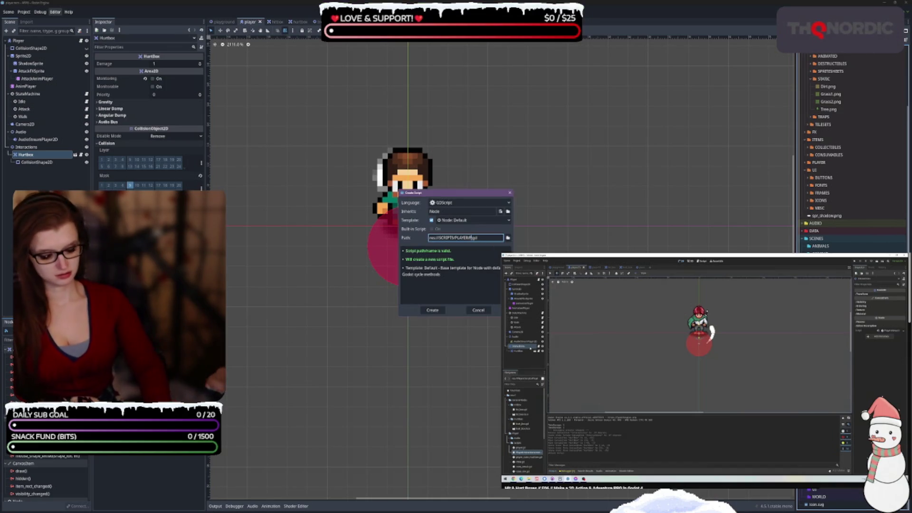
{"action": "key", "text": "BackSpace"}
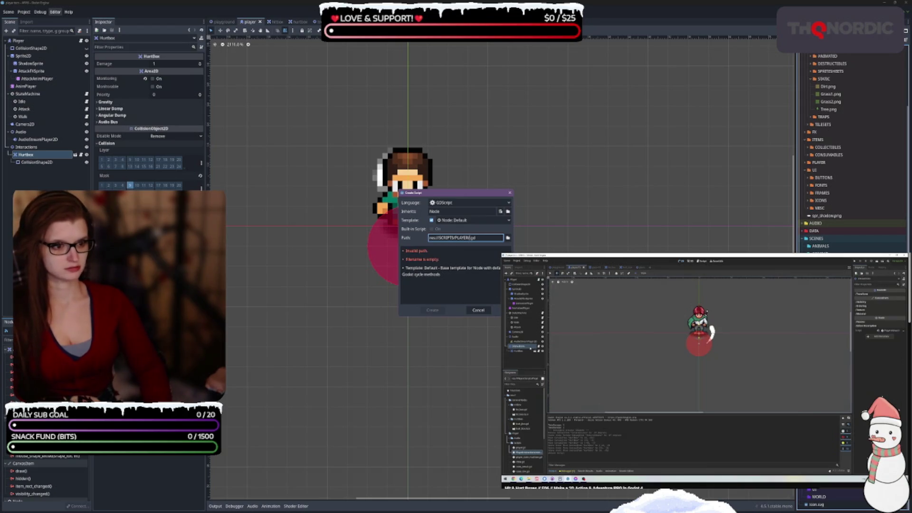
{"action": "type", "text": "player"}
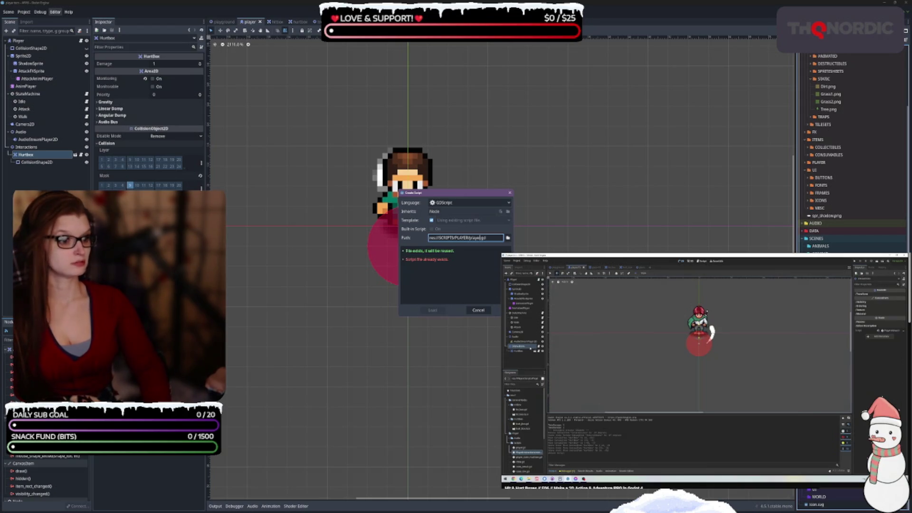
{"action": "type", "text": "_"}
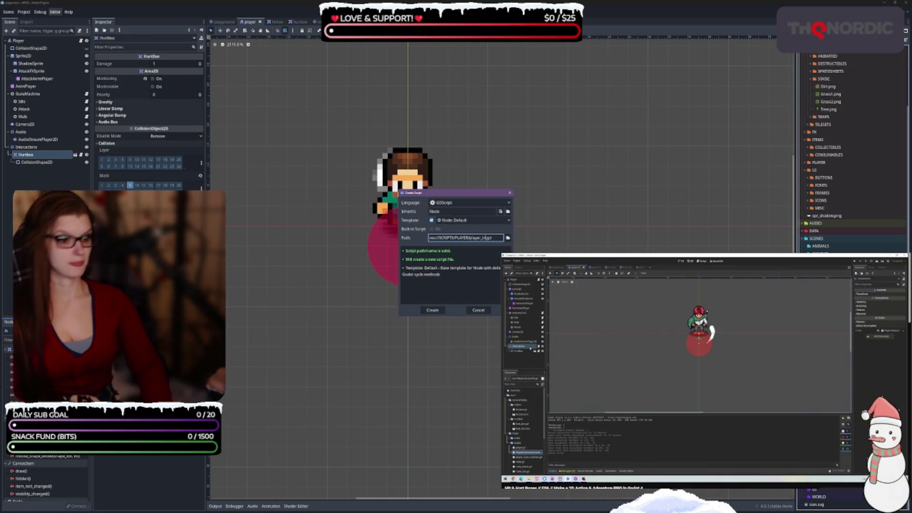
{"action": "type", "text": "inte"}
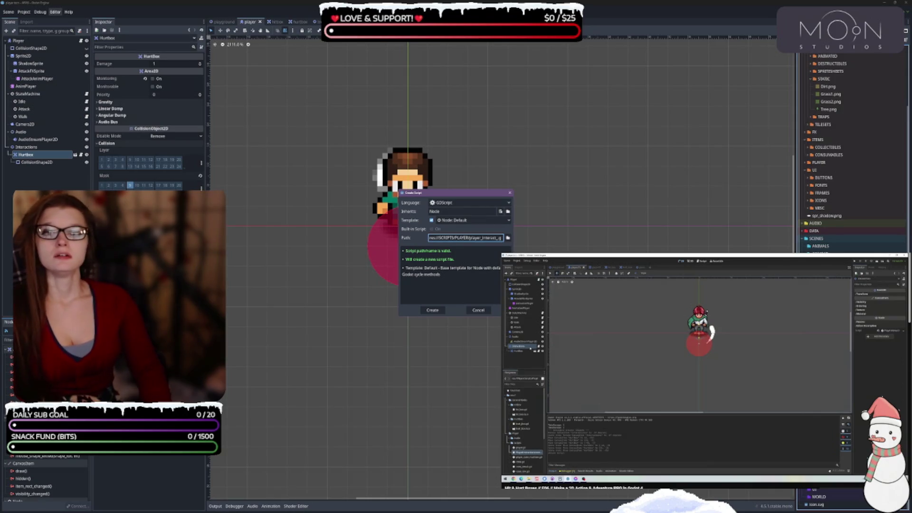
{"action": "type", "text": "ract"}
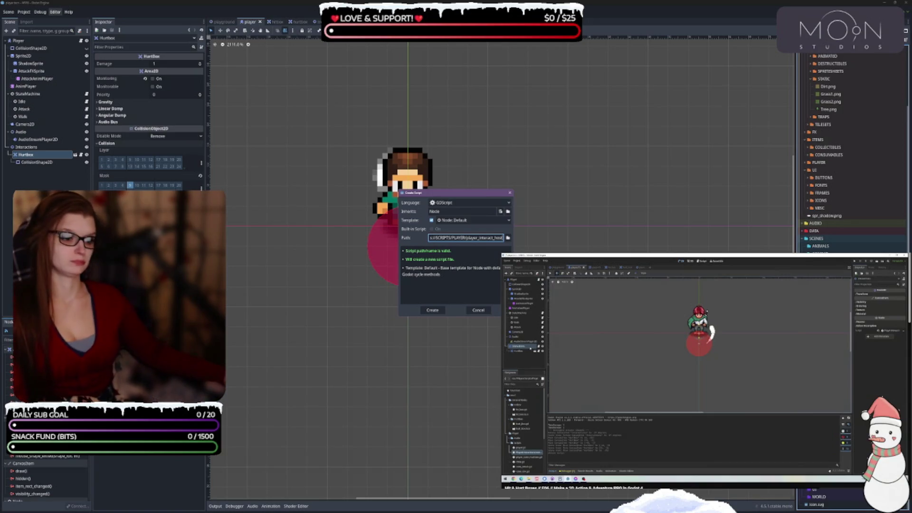
{"action": "left_click", "coordinate": [433, 310]}
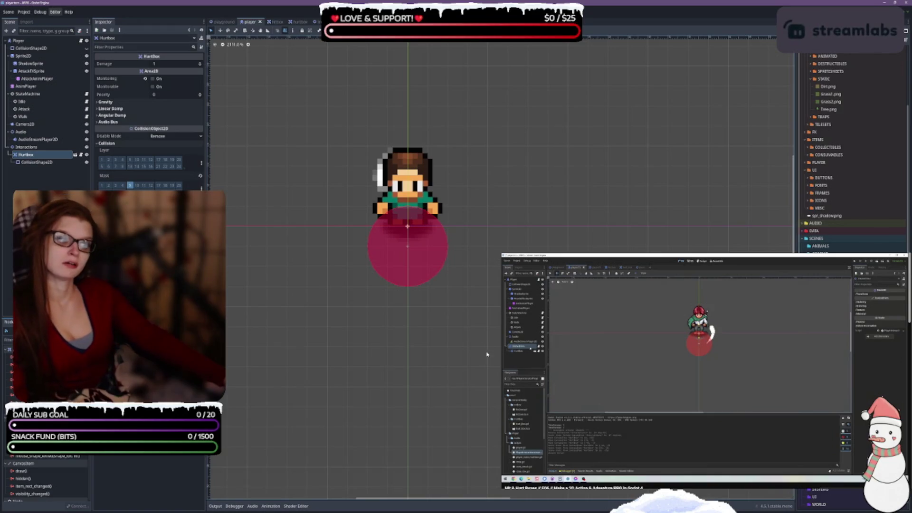
Attach the new script to the Interactions node, save the player scene, and open the script.
{"action": "key", "text": "space"}
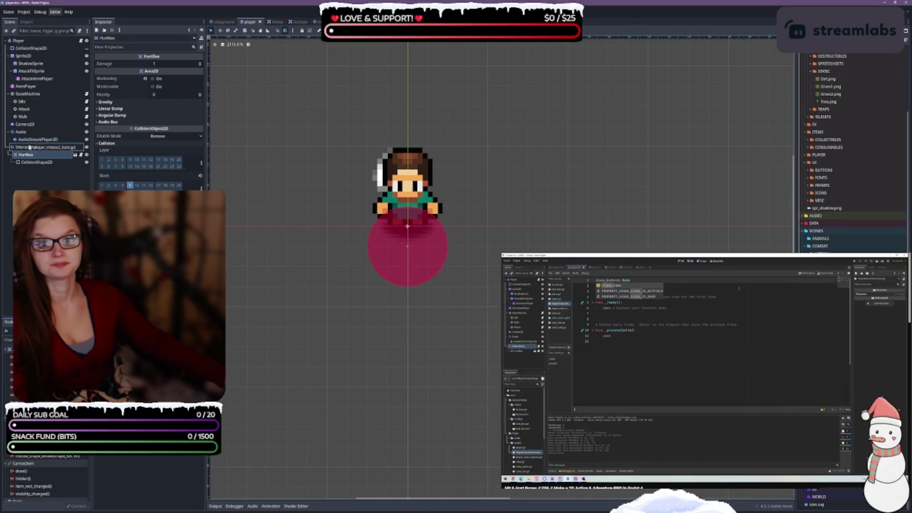
{"action": "left_click", "coordinate": [159, 79]}
{"action": "key", "text": "ctrl+s"}
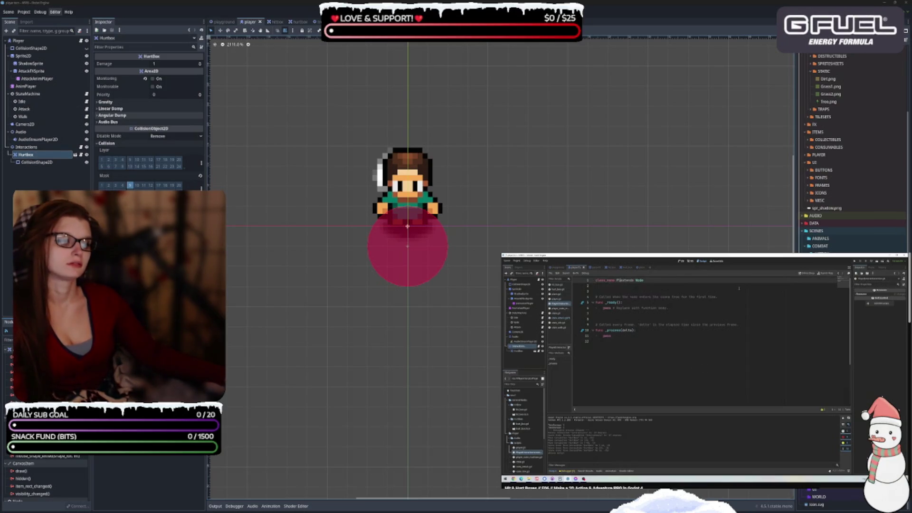
{"action": "key", "text": "ctrl+F3"}
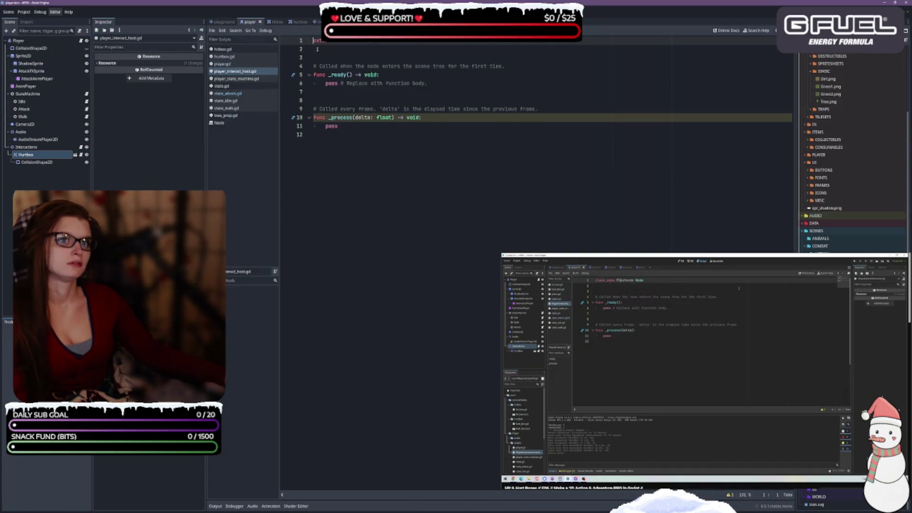
Add a class_name declaration for the player interaction host with an extends line.
{"action": "type", "text": "class_name"}
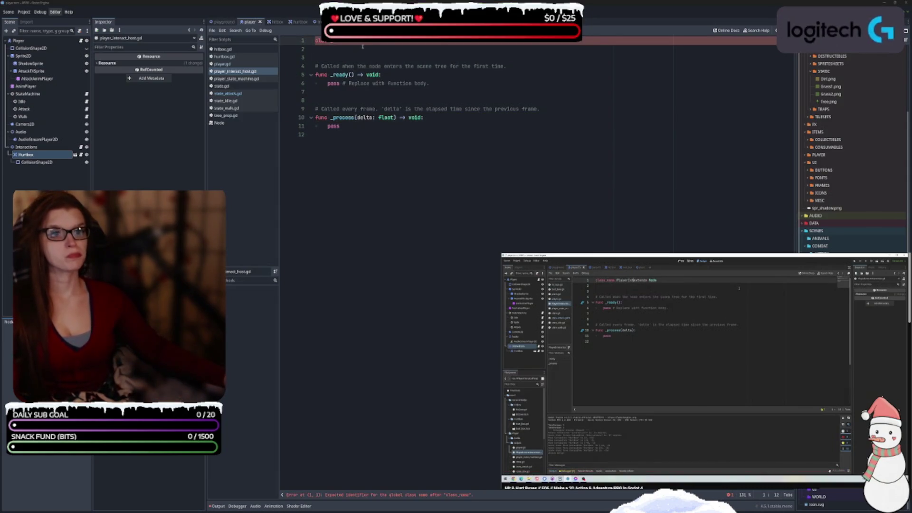
{"action": "mouse_move", "coordinate": [378, 40]}
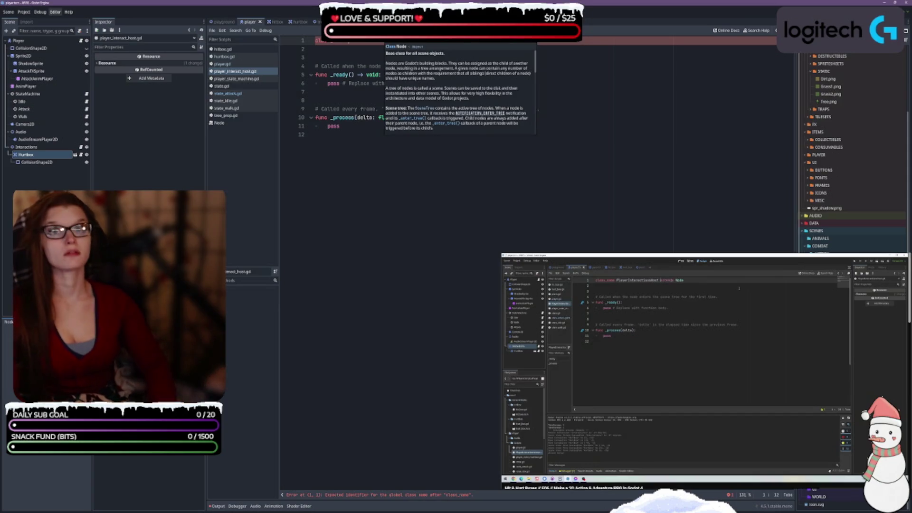
{"action": "type", "text": "Pltera"}
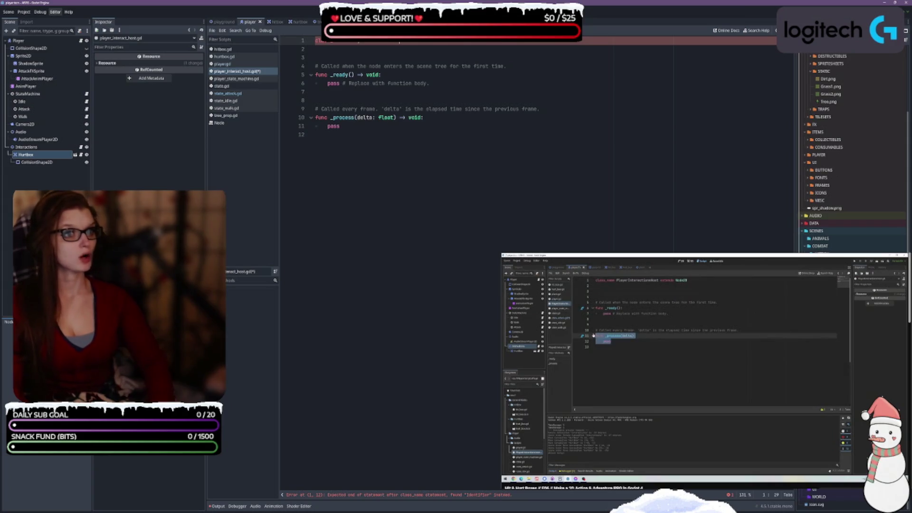
{"action": "type", "text": "ionHo"}
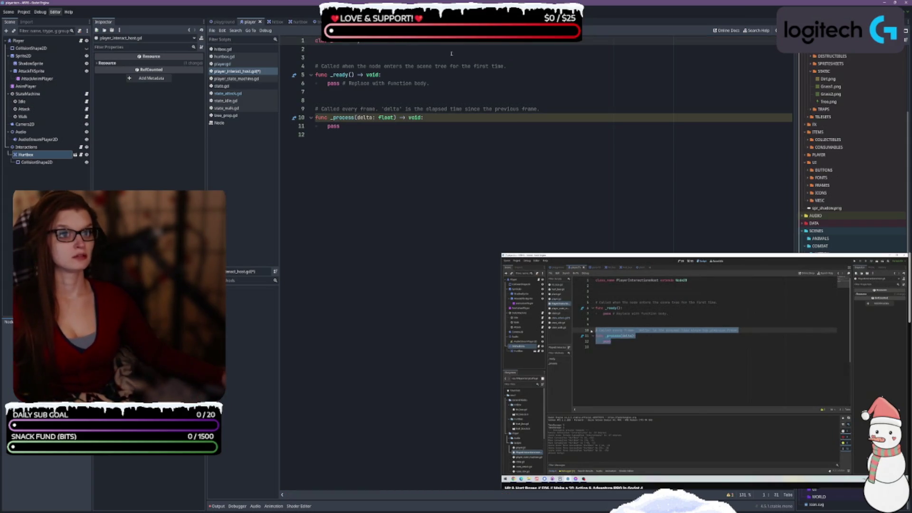
{"action": "type", "text": "st extends Node2"}
Delete the template _process function and comments, leaving only _ready.
{"action": "mouse_move", "coordinate": [340, 127]}
{"action": "left_mouse_down"}
{"action": "mouse_move", "coordinate": [310, 123]}
{"action": "mouse_move", "coordinate": [310, 101]}
{"action": "left_mouse_up"}
{"action": "key", "text": "BackSpace"}
{"action": "key", "text": "BackSpace"}
{"action": "left_click_drag", "start_coordinate": [503, 67], "coordinate": [297, 69]}
{"action": "key", "text": "BackSpace"}
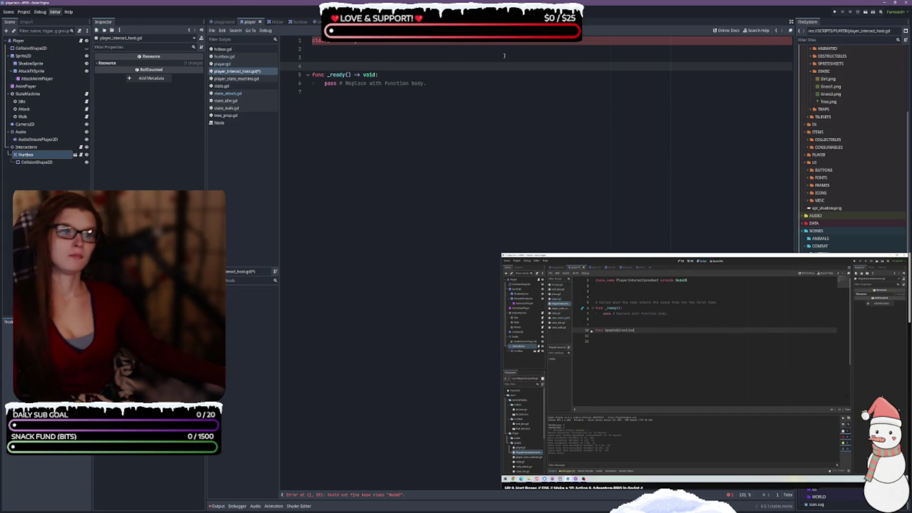
{"action": "left_click", "coordinate": [475, 41]}
Start a new UpdateDirection function below _ready and save the script.
{"action": "type", "text": "D"}
{"action": "left_click", "coordinate": [384, 149]}
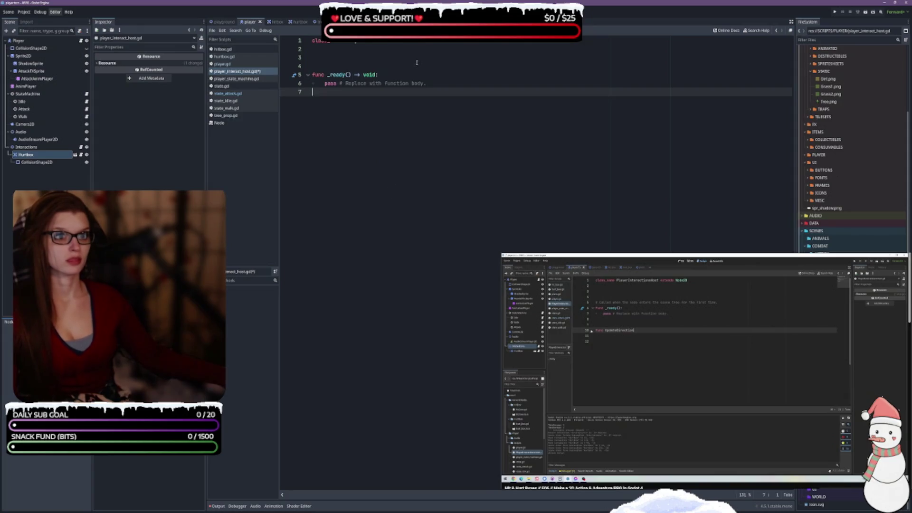
{"action": "key", "text": "Return"}
{"action": "key", "text": "Return"}
{"action": "type", "text": "func UpdateDirection("}
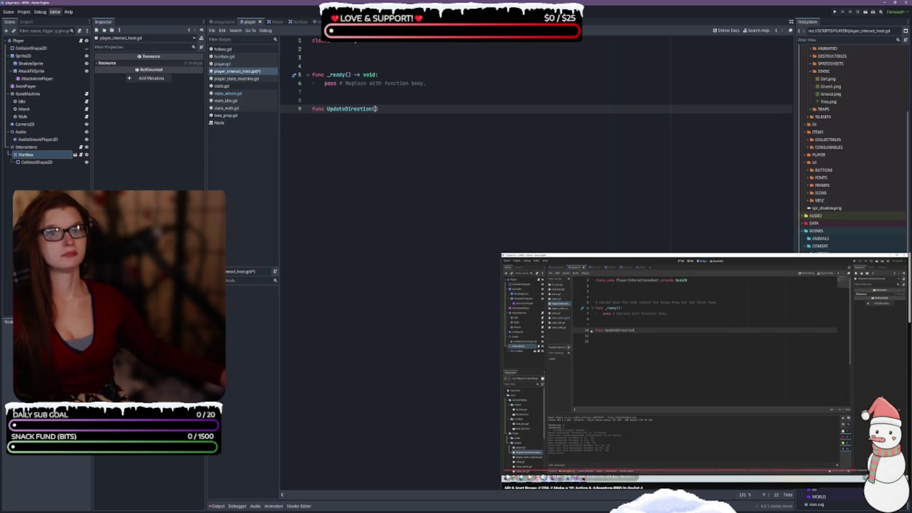
{"action": "key", "text": "ctrl+s"}
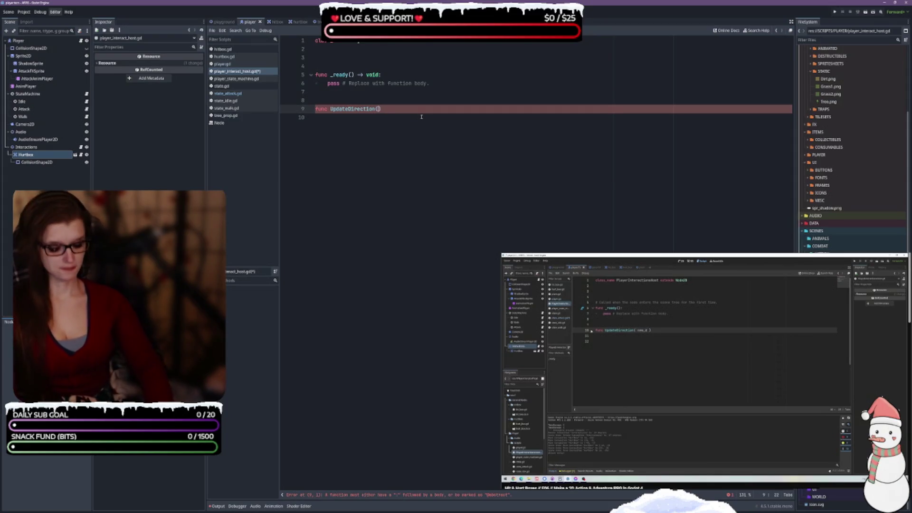
Complete the signature as (new_direction: Vector2) -> void and begin a match statement in the body.
{"action": "type", "text": "new_direction"}
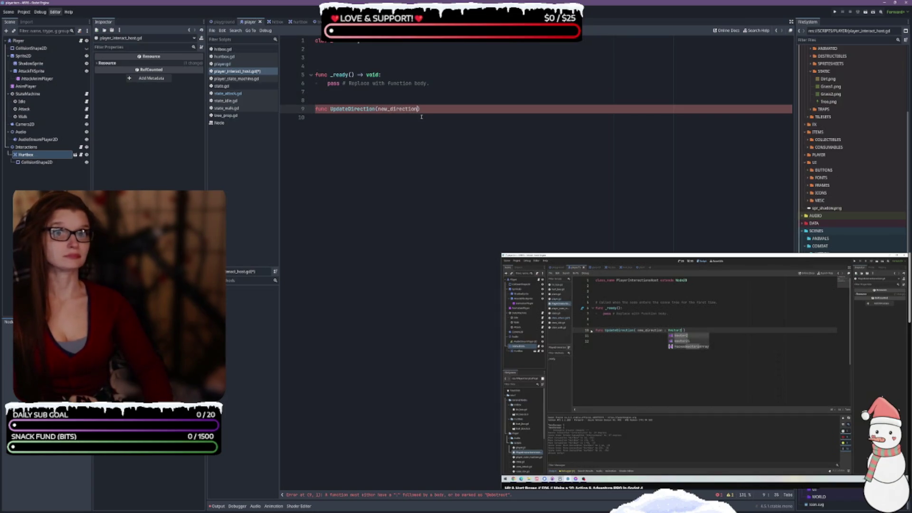
{"action": "type", "text": " Vec"}
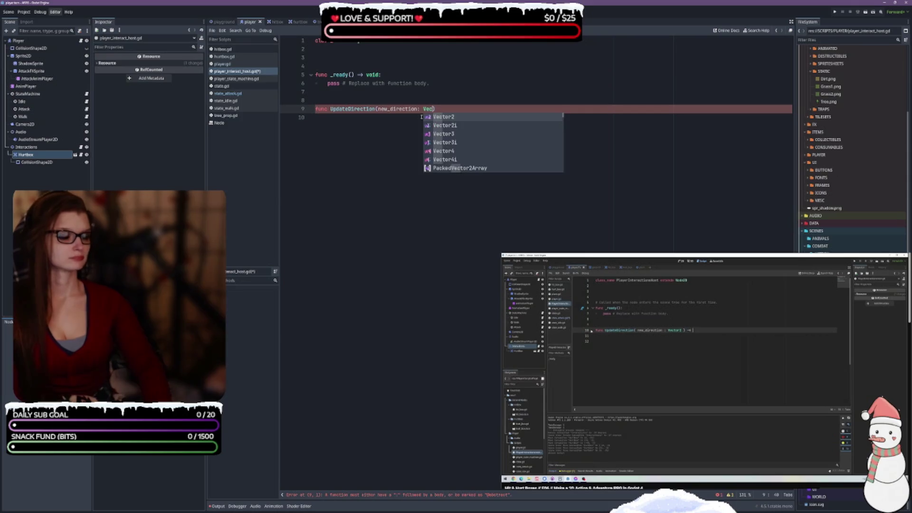
{"action": "key", "text": "Return"}
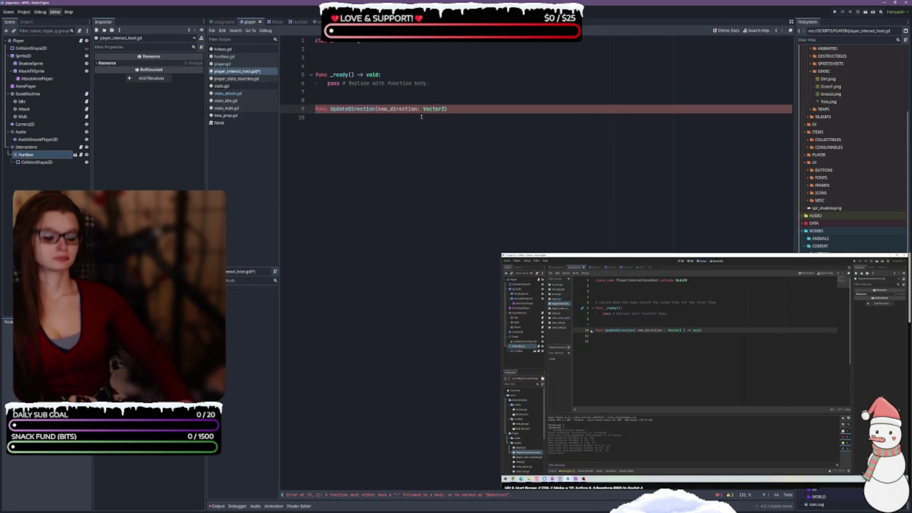
{"action": "type", "text": ") -> void:"}
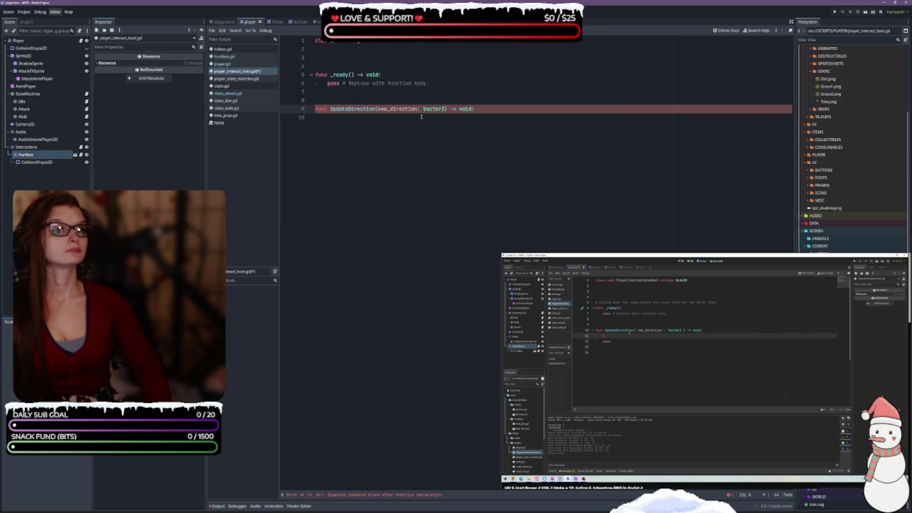
{"action": "key", "text": "Return"}
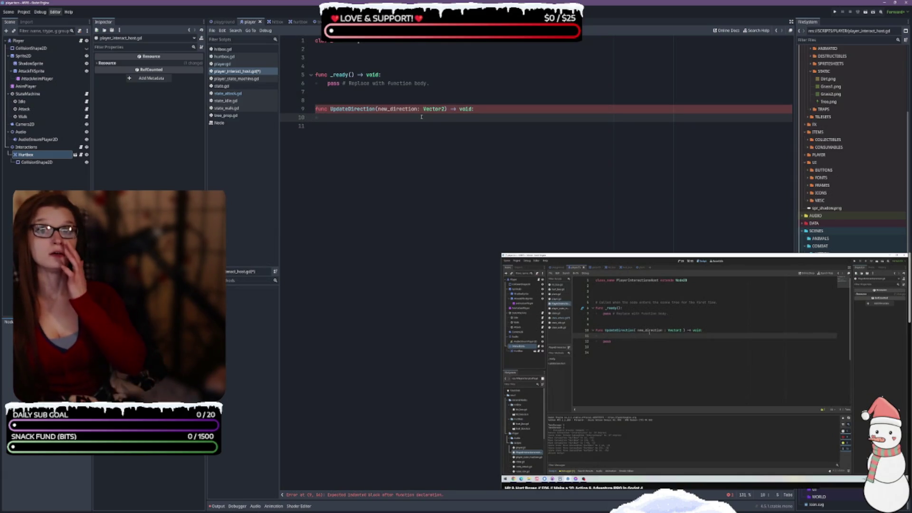
{"action": "key", "text": "Return"}
{"action": "type", "text": "s"}
{"action": "left_click", "coordinate": [421, 116]}
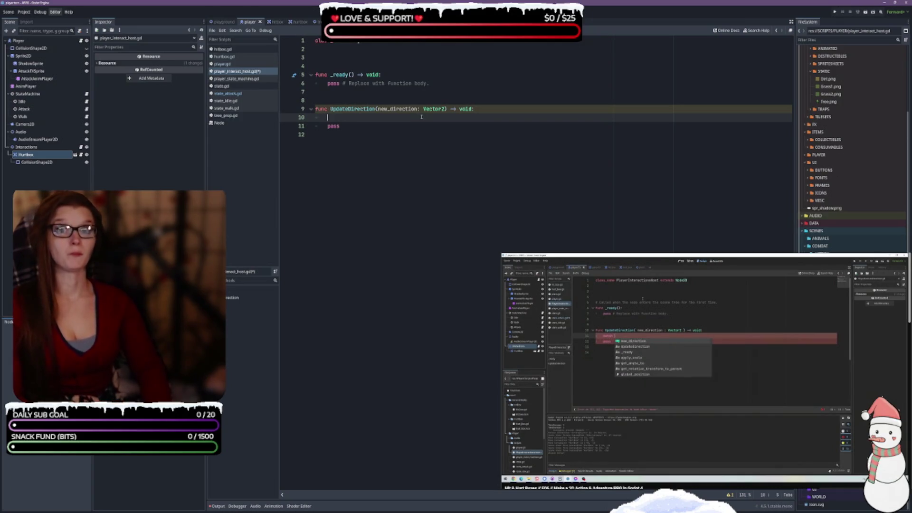
{"action": "type", "text": "match"}
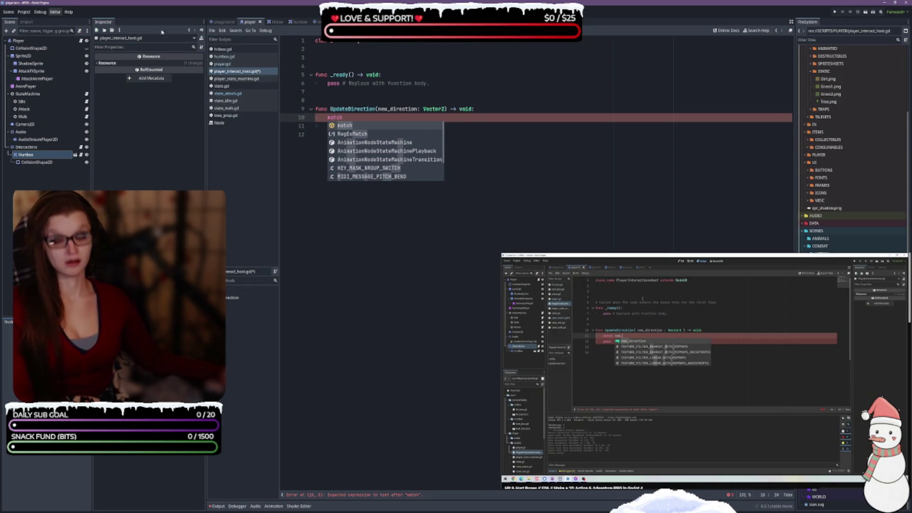
{"action": "left_click", "coordinate": [672, 369]}
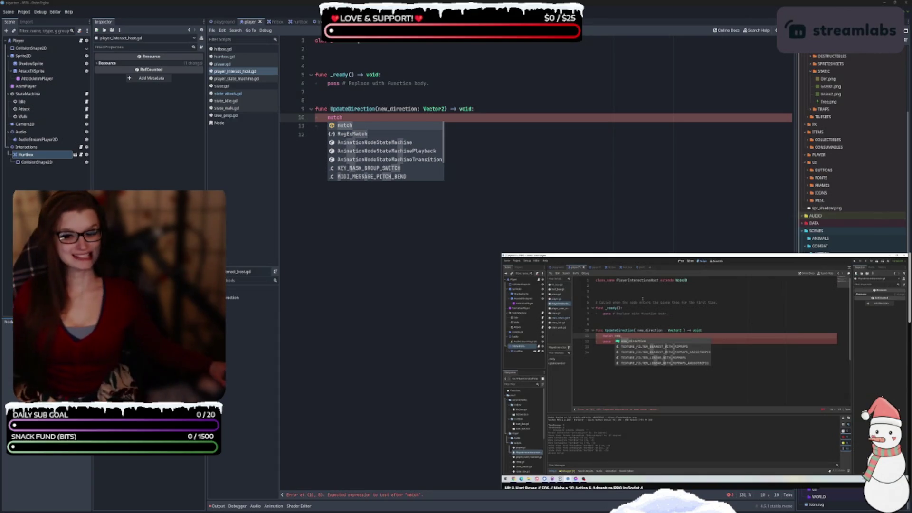
{"action": "left_click", "coordinate": [692, 383]}
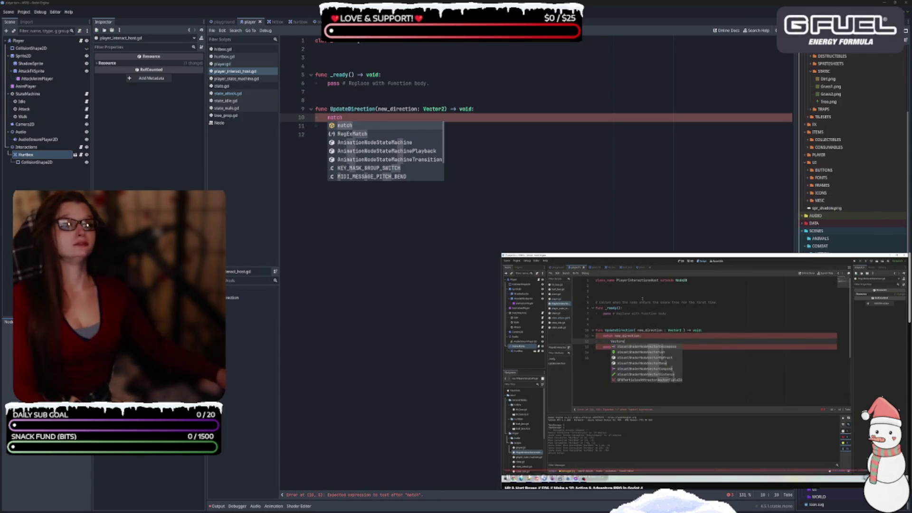
{"action": "left_click", "coordinate": [360, 118]}
Match on new_direction with a Vector2.DOWN case setting rotation_degrees = 0.
{"action": "type", "text": "new"}
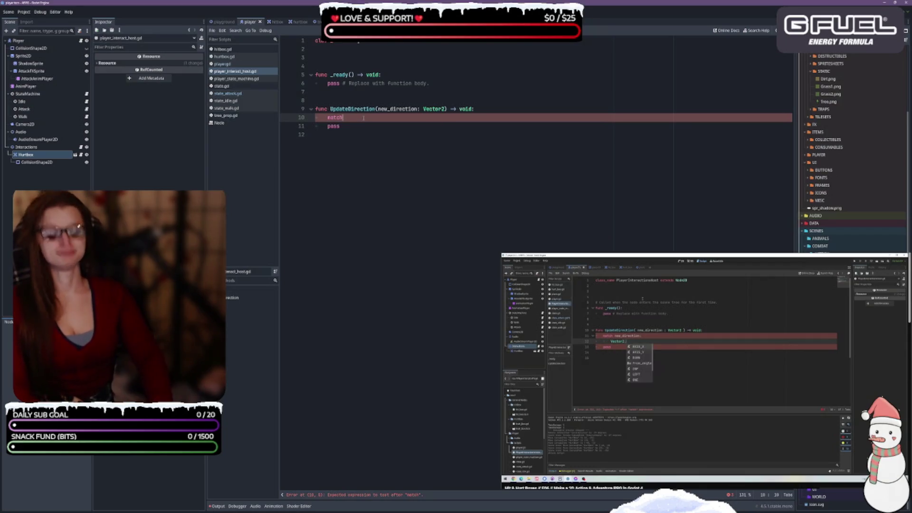
{"action": "type", "text": "_di"}
{"action": "key", "text": "Return"}
{"action": "type", "text": ":"}
{"action": "key", "text": "Return"}
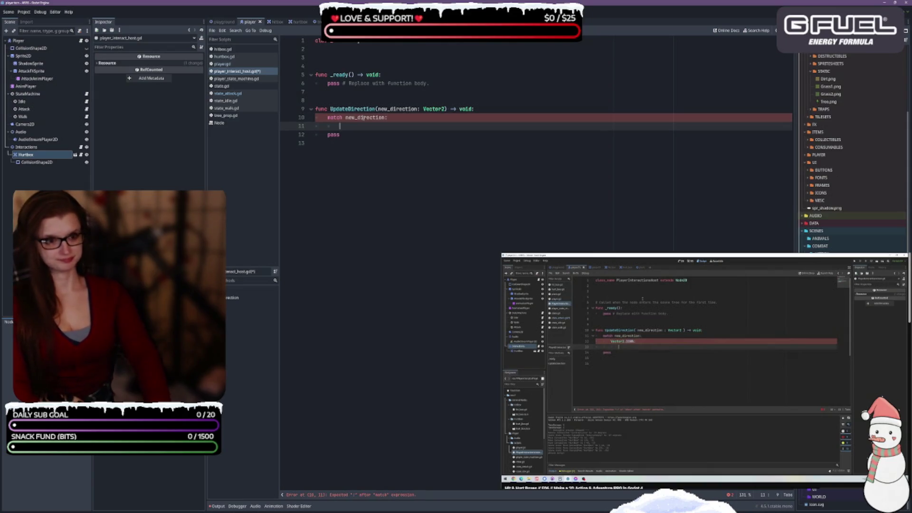
{"action": "type", "text": "Vect"}
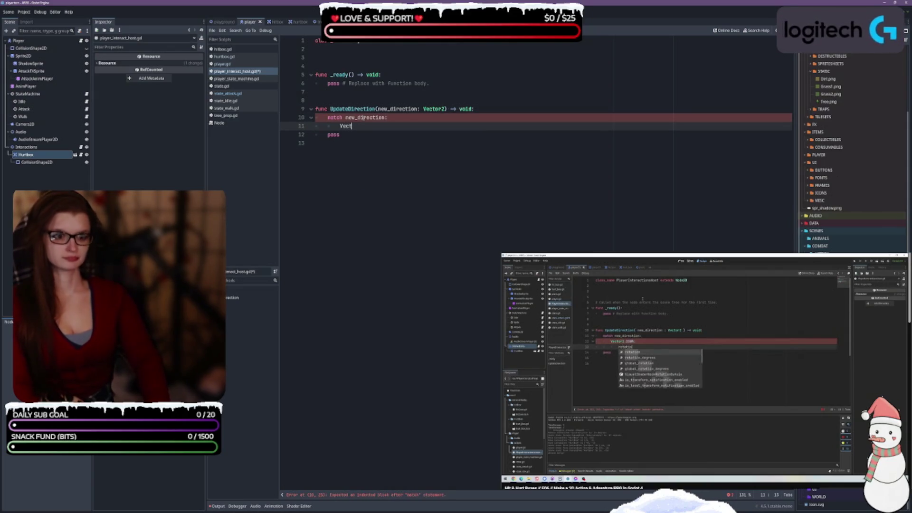
{"action": "type", "text": "or2.DOWN:"}
{"action": "key", "text": "Return"}
{"action": "type", "text": "ation"}
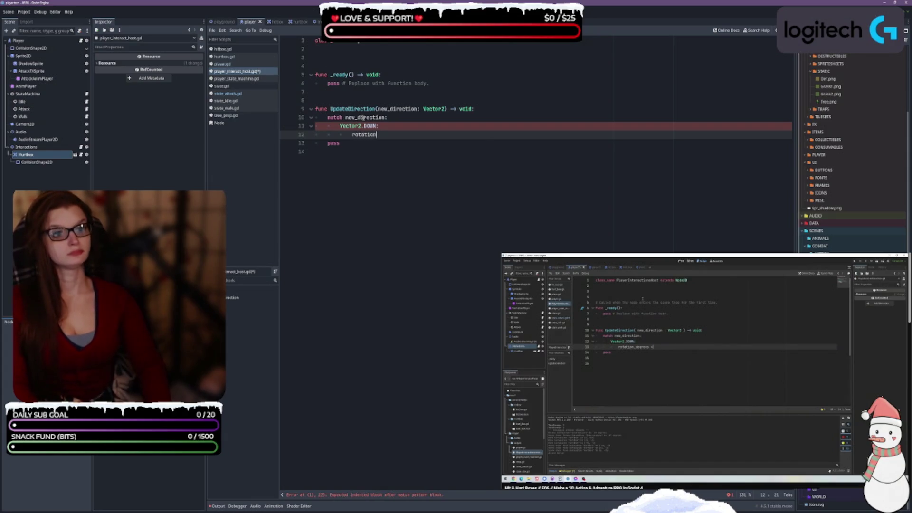
{"action": "type", "text": "_deg"}
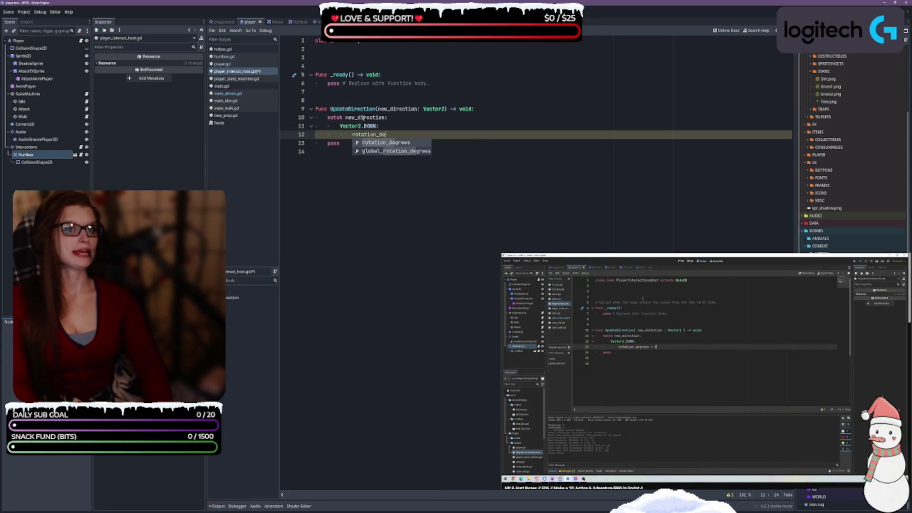
{"action": "key", "text": "Return"}
{"action": "type", "text": "0"}
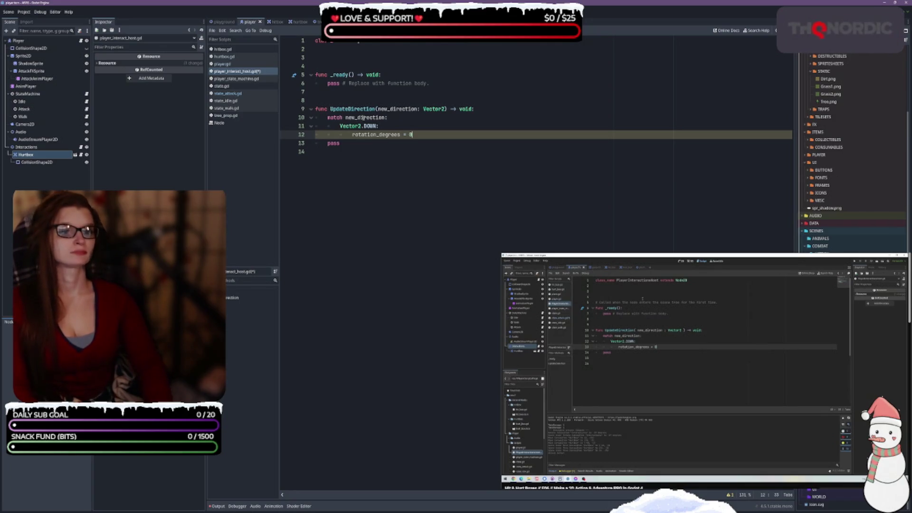
{"action": "key", "text": "Return"}
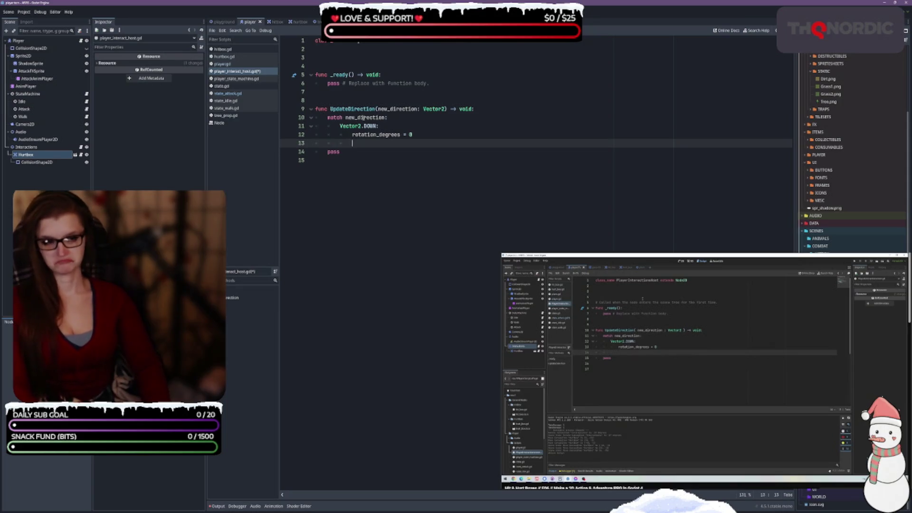
Add a Vector2.UP case setting rotation.degrees = 180 and save the script.
{"action": "key", "text": "BackSpace"}
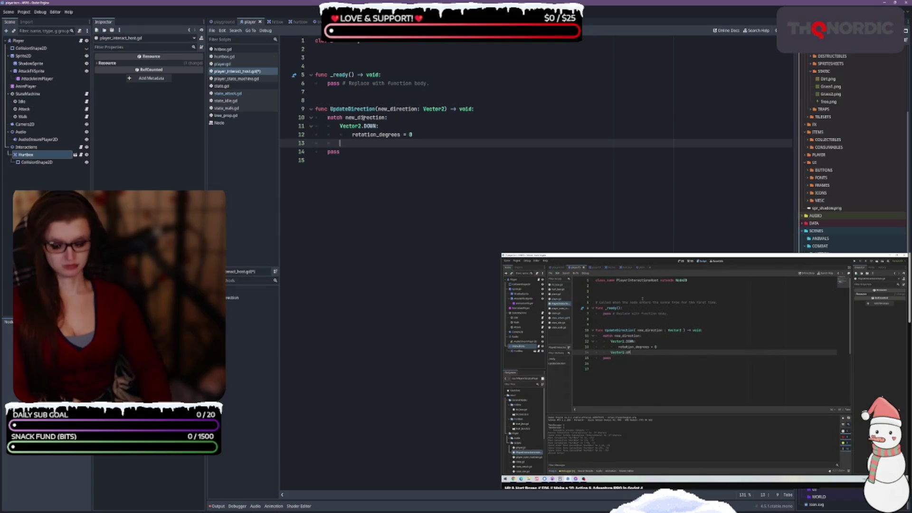
{"action": "type", "text": "Vect"}
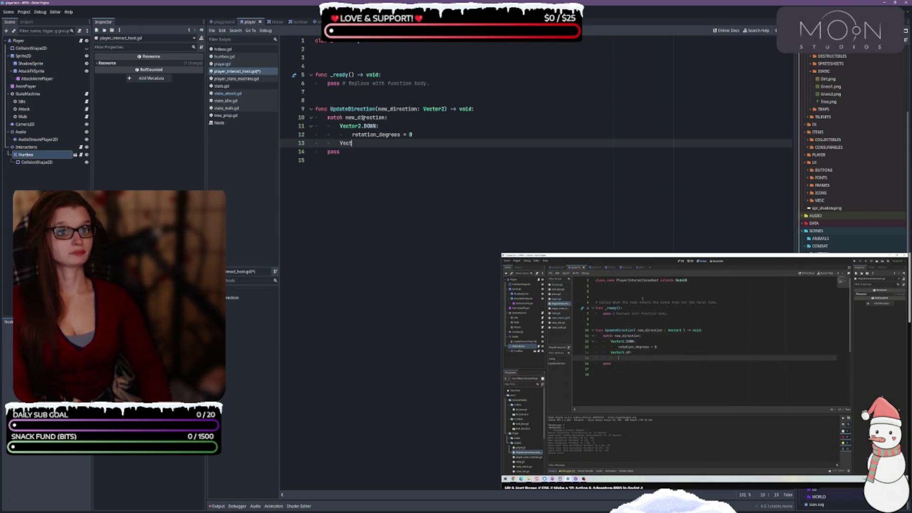
{"action": "key", "text": "Return"}
{"action": "type", "text": ".UP:"}
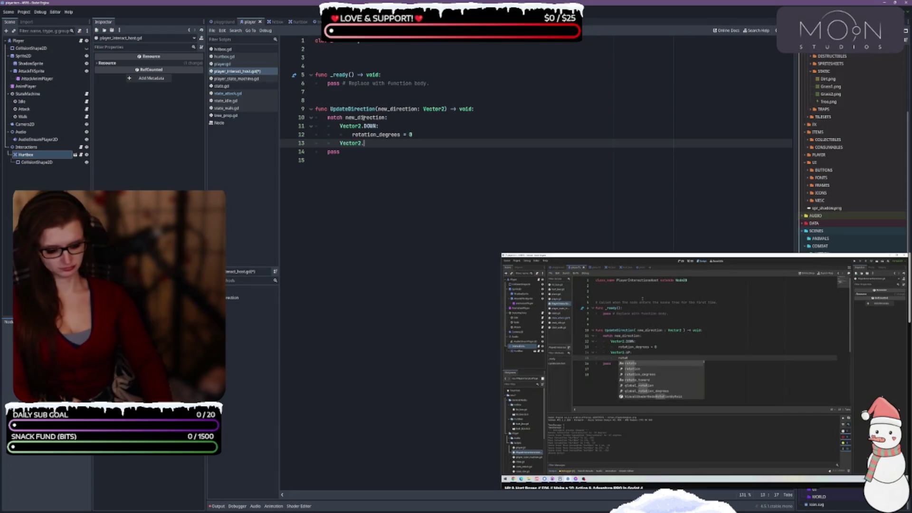
{"action": "key", "text": "Return"}
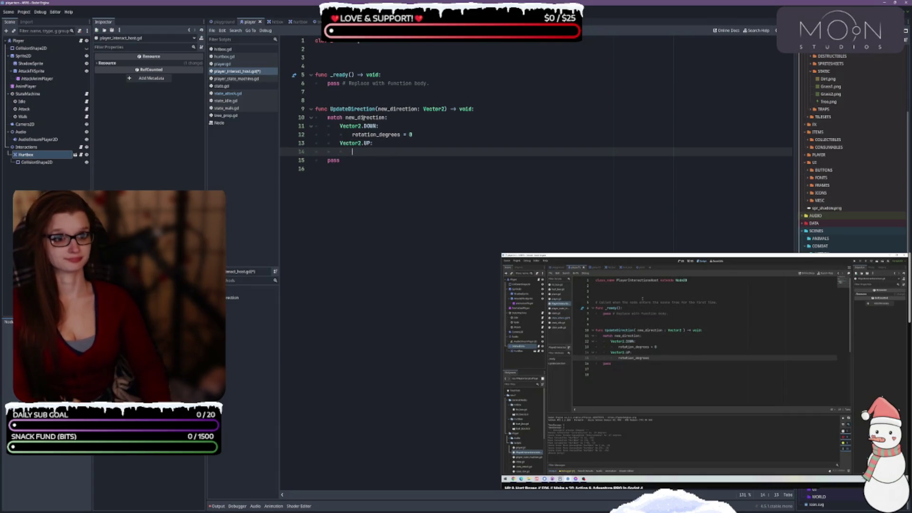
{"action": "type", "text": "rotation."}
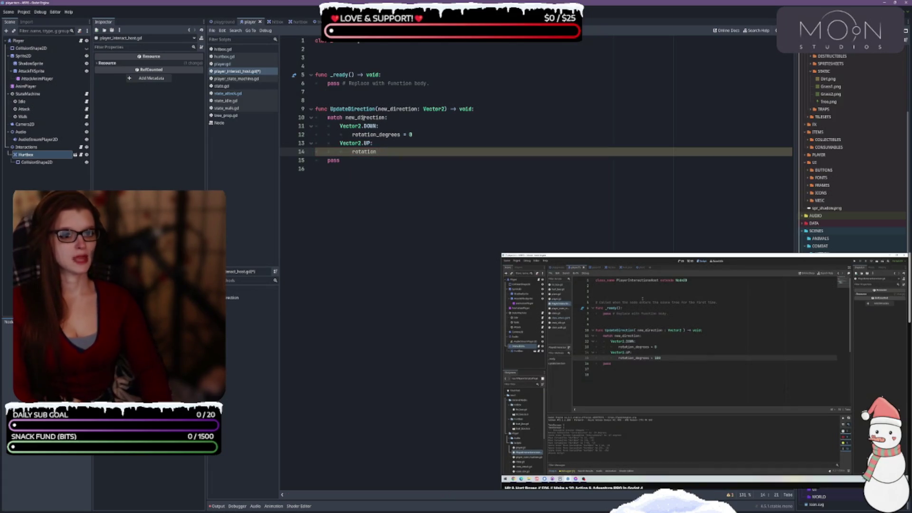
{"action": "type", "text": "de"}
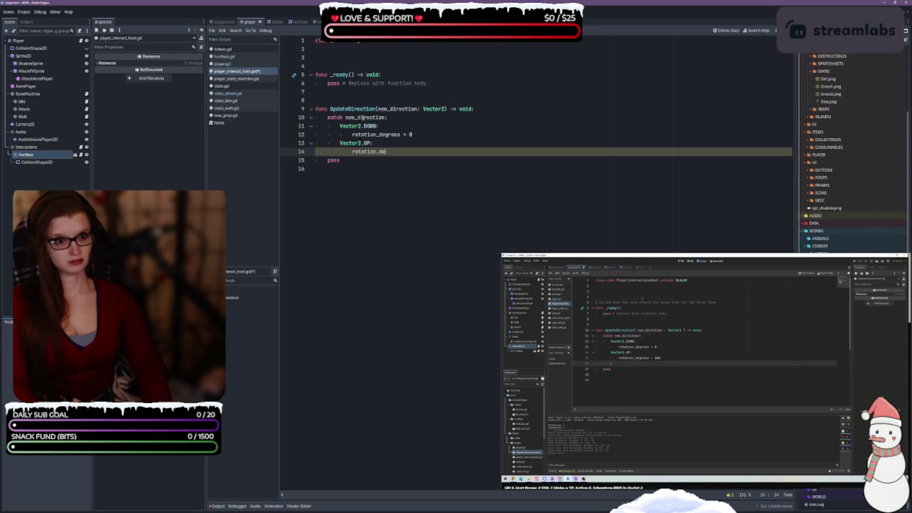
{"action": "type", "text": "grees"}
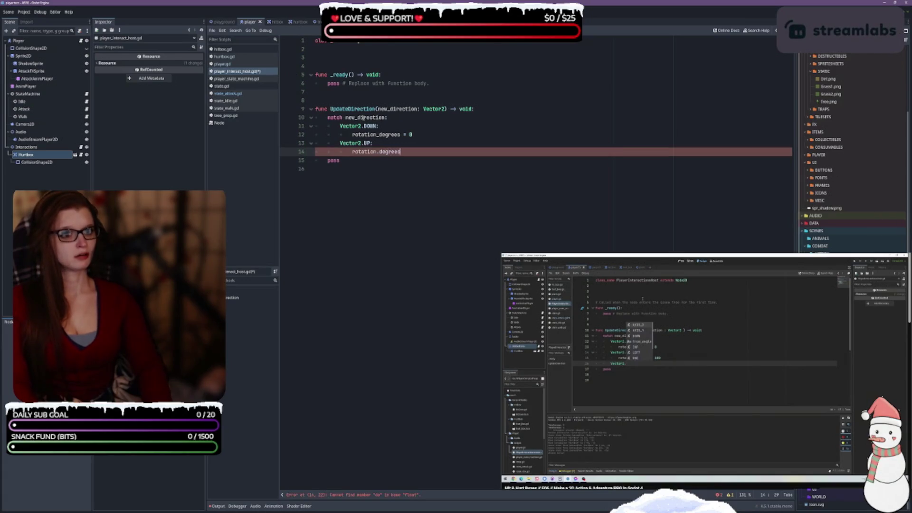
{"action": "type", "text": " = 180"}
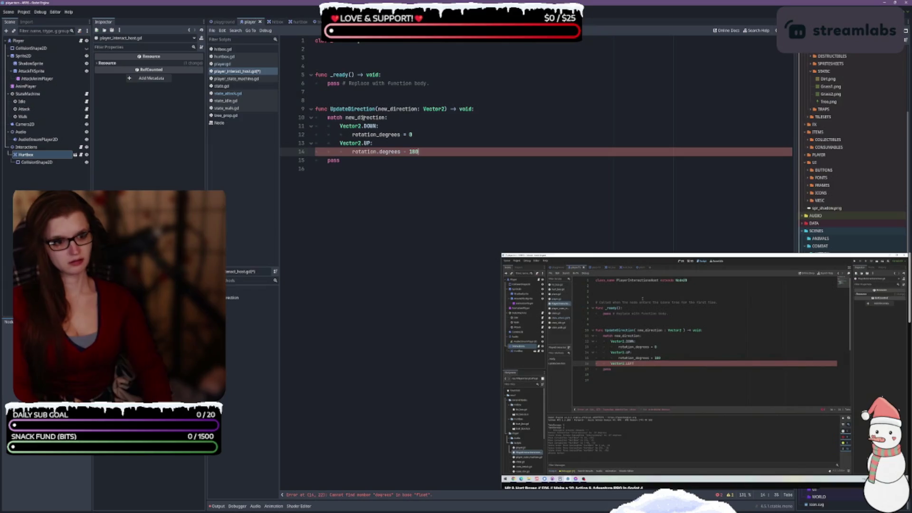
{"action": "key", "text": "Left"}
{"action": "key", "text": "Left"}
{"action": "key", "text": "Left"}
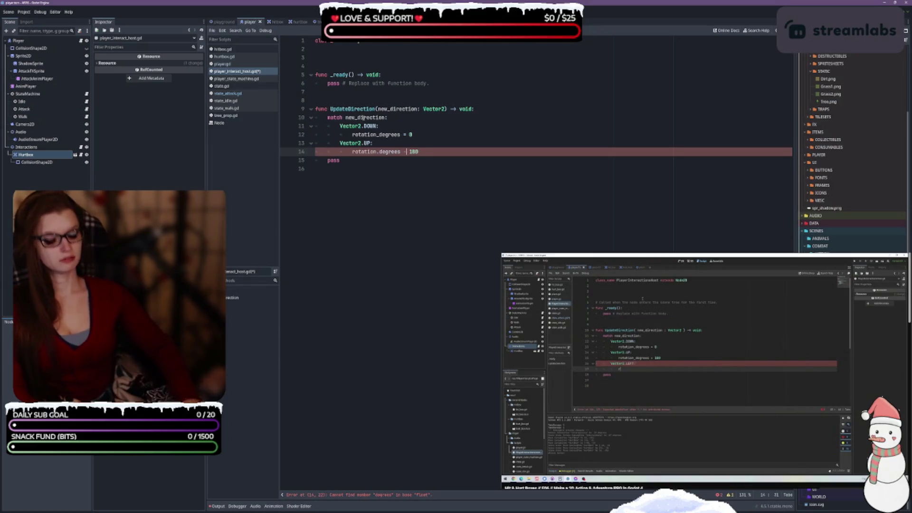
{"action": "key", "text": "Right"}
{"action": "key", "text": "Right"}
{"action": "key", "text": "Right"}
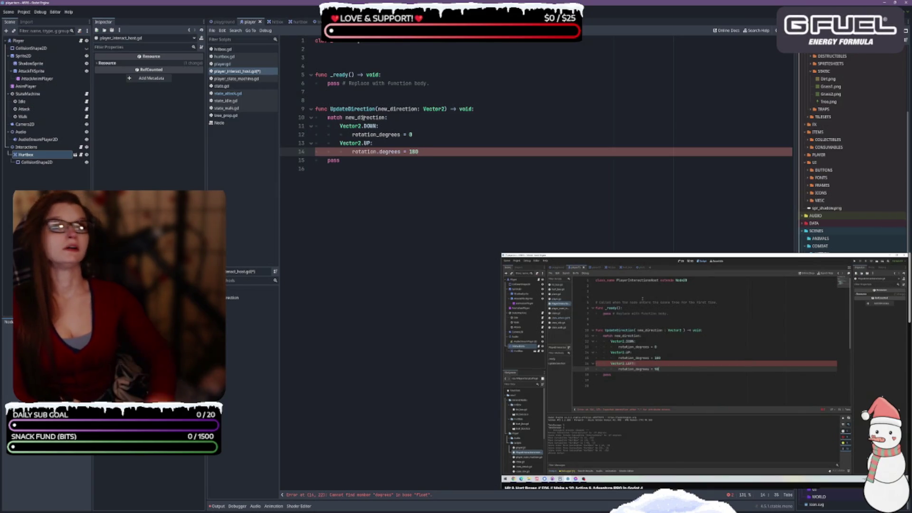
{"action": "key", "text": "ctrl+s"}
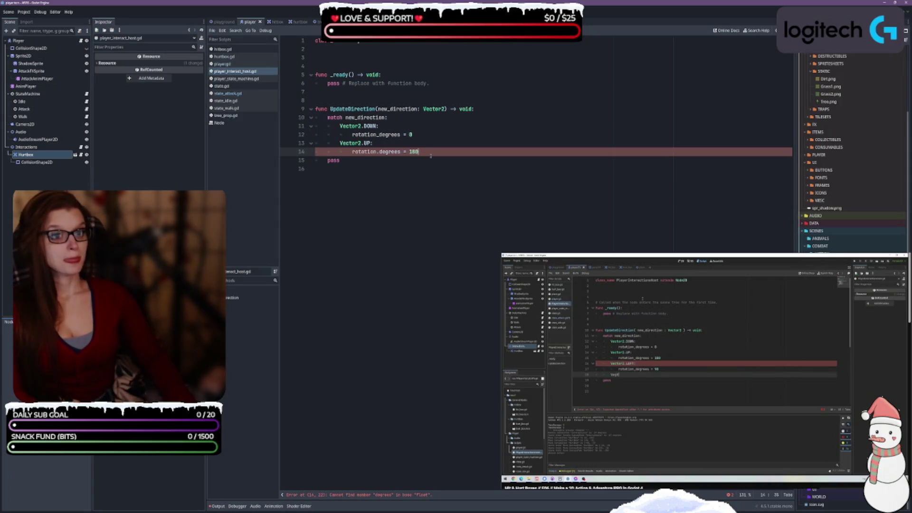
Add a Vector2.LEFT match case with a rotation_degrees line in UpdateDirection.
{"action": "key", "text": "Return"}
{"action": "type", "text": "Vector2"}
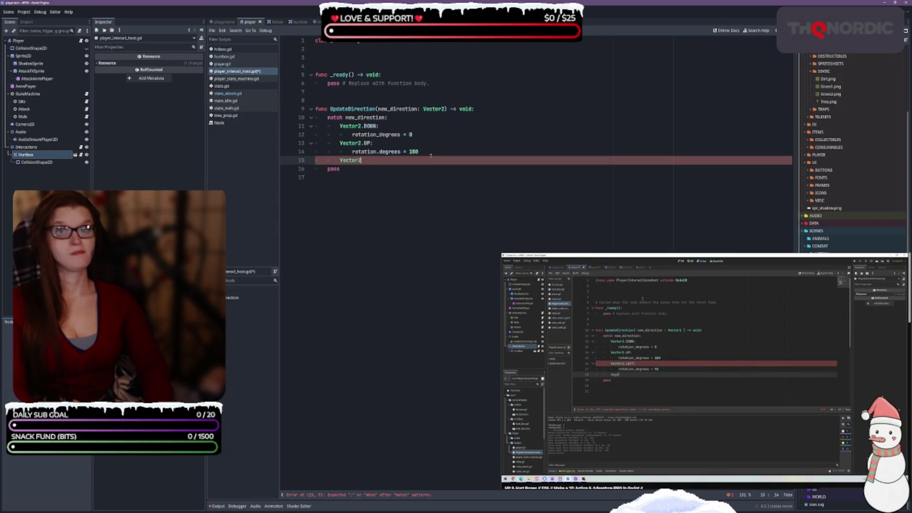
{"action": "type", "text": ".LEFT:"}
{"action": "key", "text": "Return"}
{"action": "type", "text": "rot"}
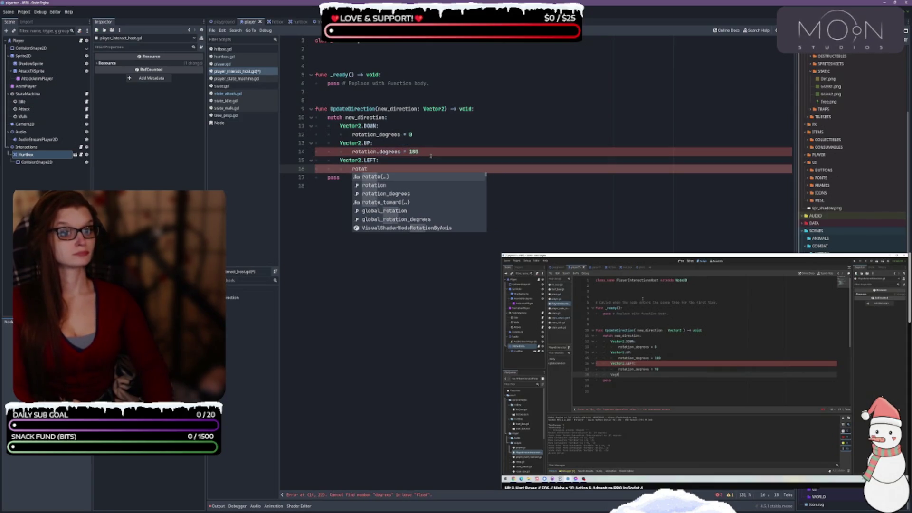
{"action": "type", "text": "at"}
{"action": "key", "text": "Return"}
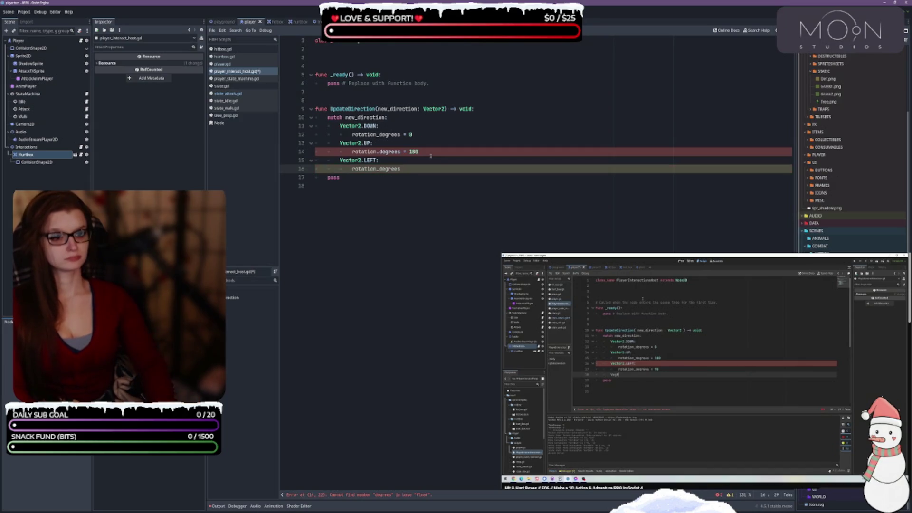
Fix the UP case's rotation.degrees typo to rotation_degrees on line 14.
{"action": "key", "text": "Left"}
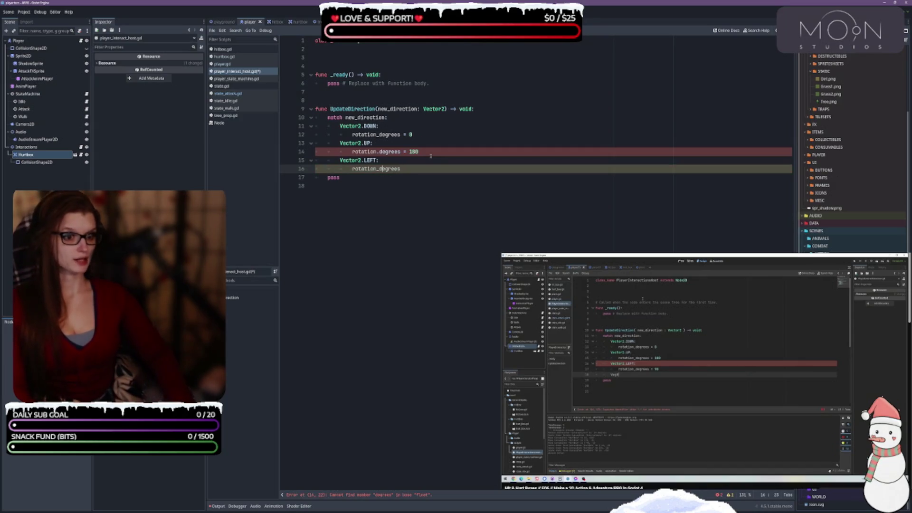
{"action": "key", "text": "Up"}
{"action": "key", "text": "Up"}
{"action": "key", "text": "BackSpace"}
{"action": "type", "text": "_"}
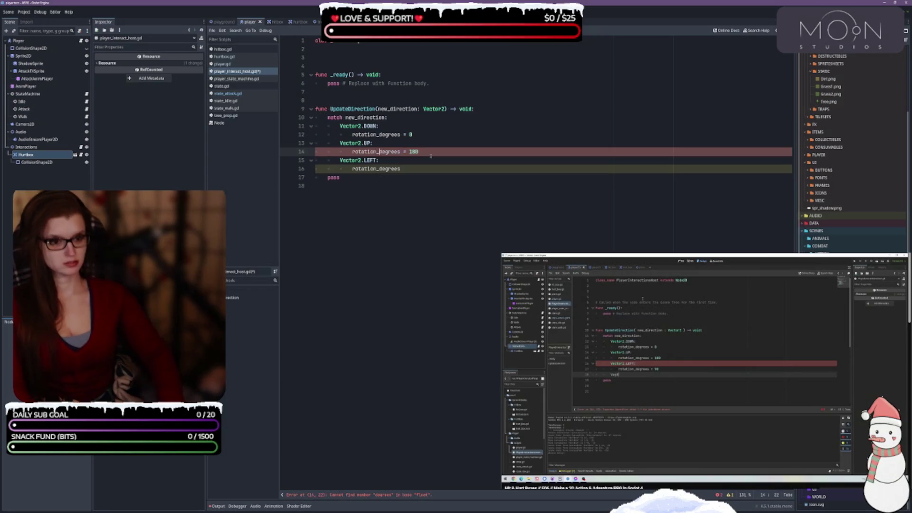
{"action": "key", "text": "End"}
Set the LEFT case's rotation_degrees to 90 and begin a Vector2.RIGHT case.
{"action": "key", "text": "Down"}
{"action": "key", "text": "Down"}
{"action": "key", "text": "End"}
{"action": "type", "text": "= "}
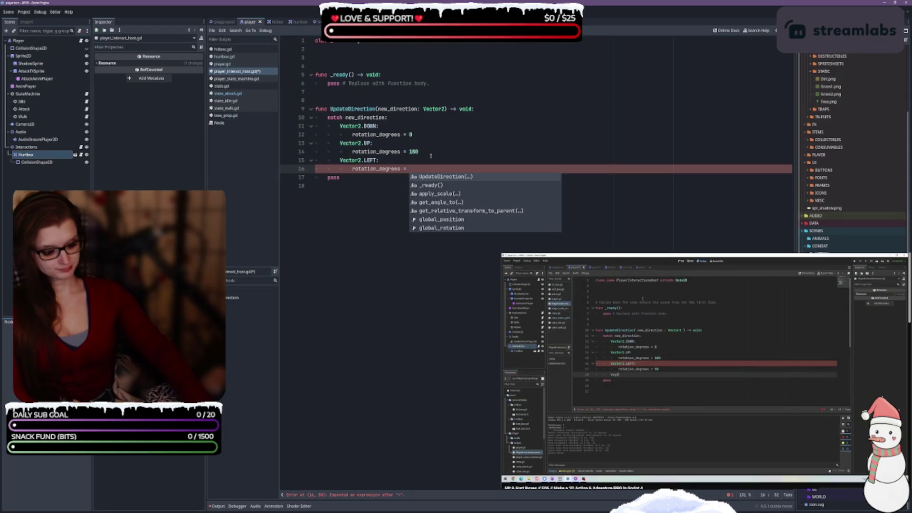
{"action": "type", "text": "90"}
{"action": "key", "text": "Return"}
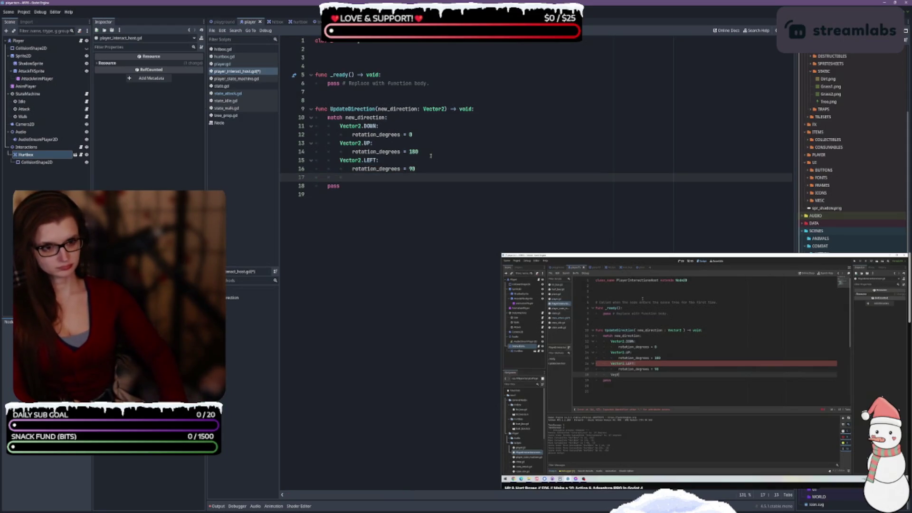
{"action": "key", "text": "BackSpace"}
{"action": "type", "text": "Vector2."}
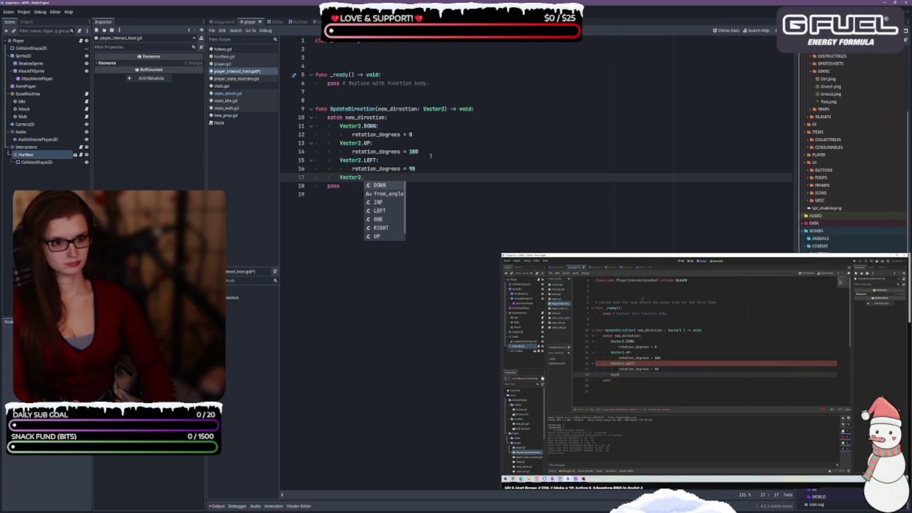
{"action": "type", "text": "RIGHT:"}
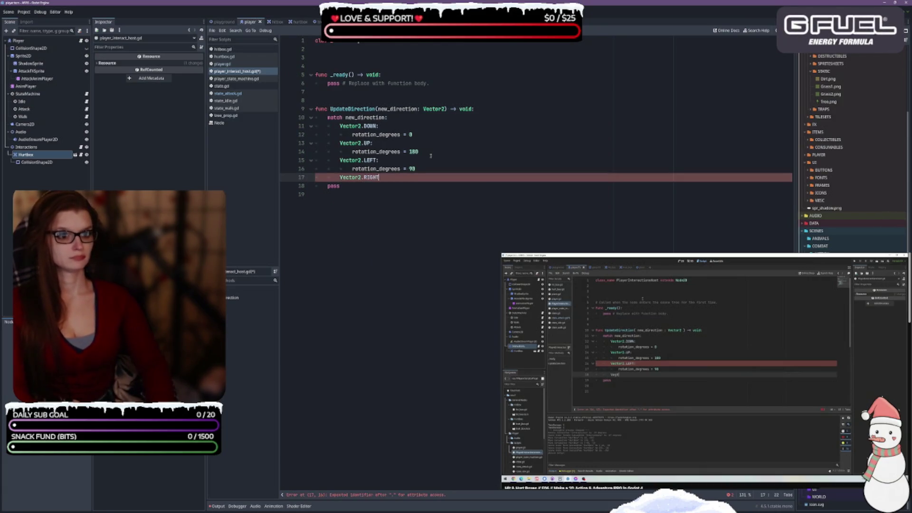
Give the Vector2.RIGHT case the body rotation_degrees = -90.
{"action": "key", "text": "Return"}
{"action": "type", "text": "rotat"}
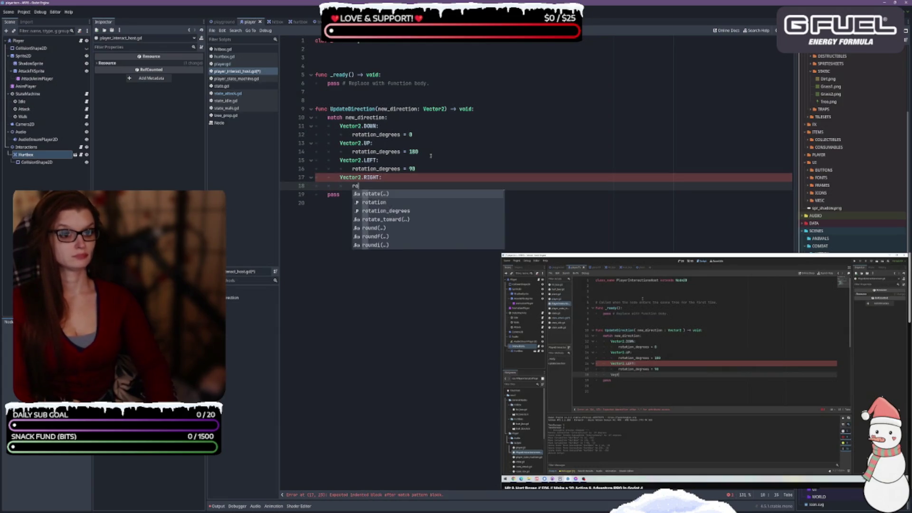
{"action": "key", "text": "Down"}
{"action": "key", "text": "Down"}
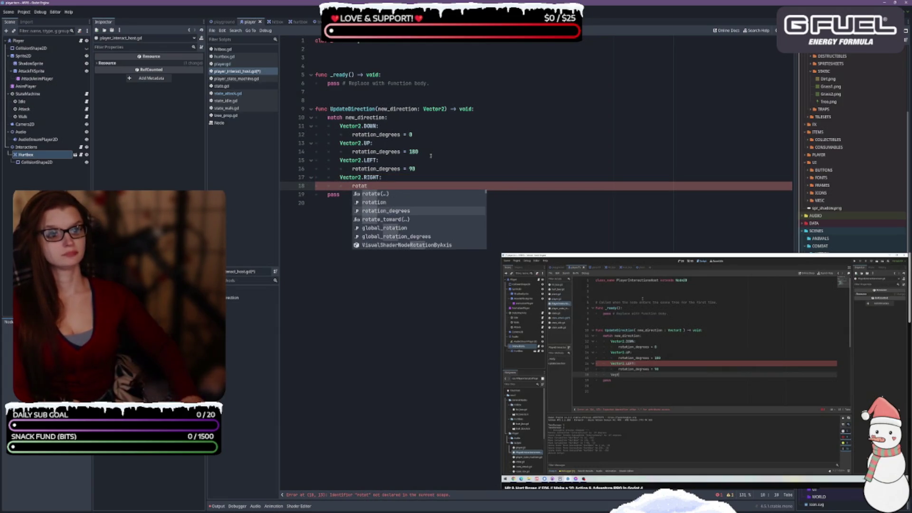
{"action": "key", "text": "Return"}
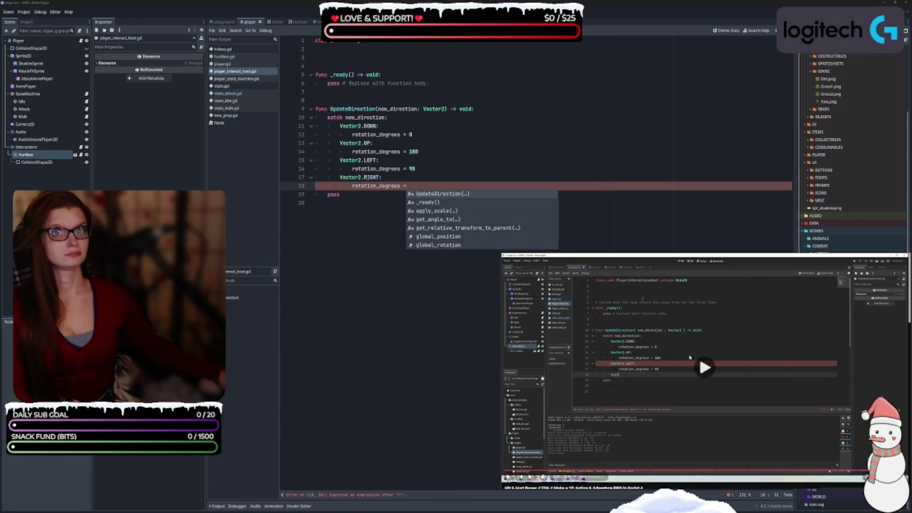
{"action": "left_click", "coordinate": [706, 435]}
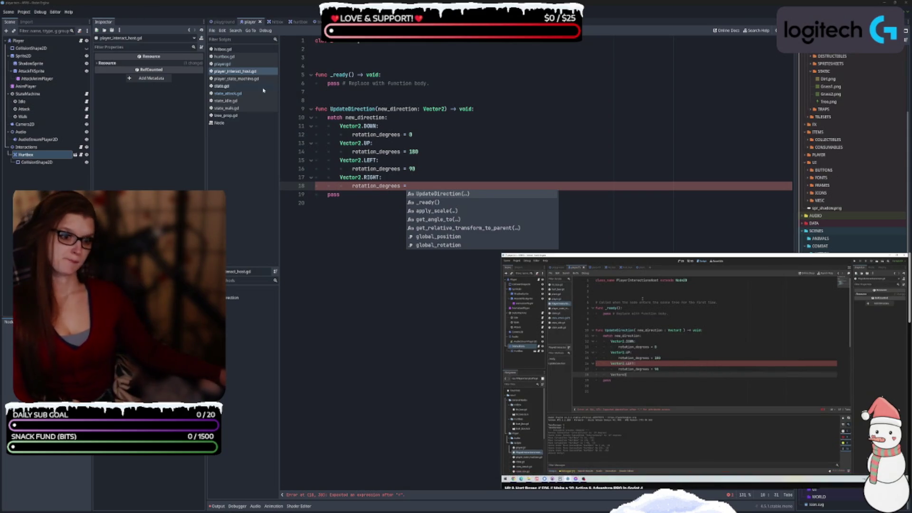
{"action": "left_click", "coordinate": [430, 189]}
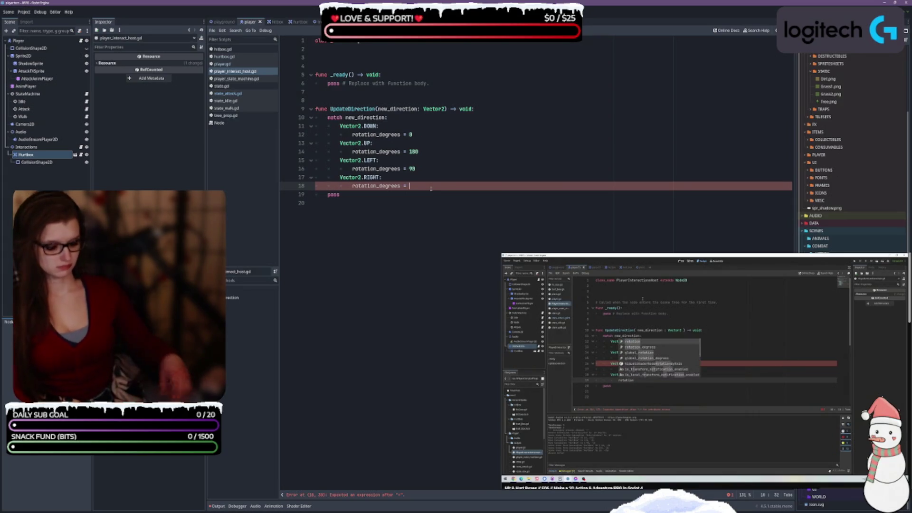
{"action": "type", "text": "-90"}
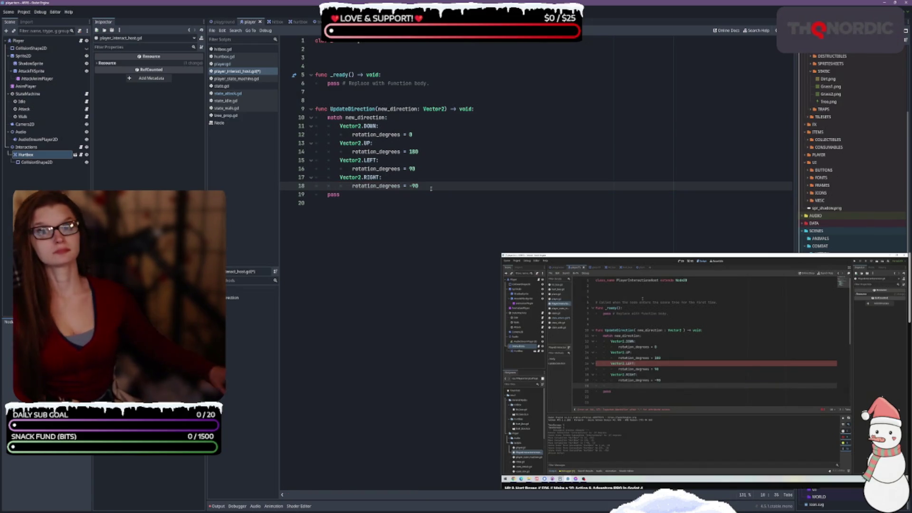
{"action": "key", "text": "Return"}
{"action": "key", "text": "Return"}
{"action": "key", "text": "BackSpace"}
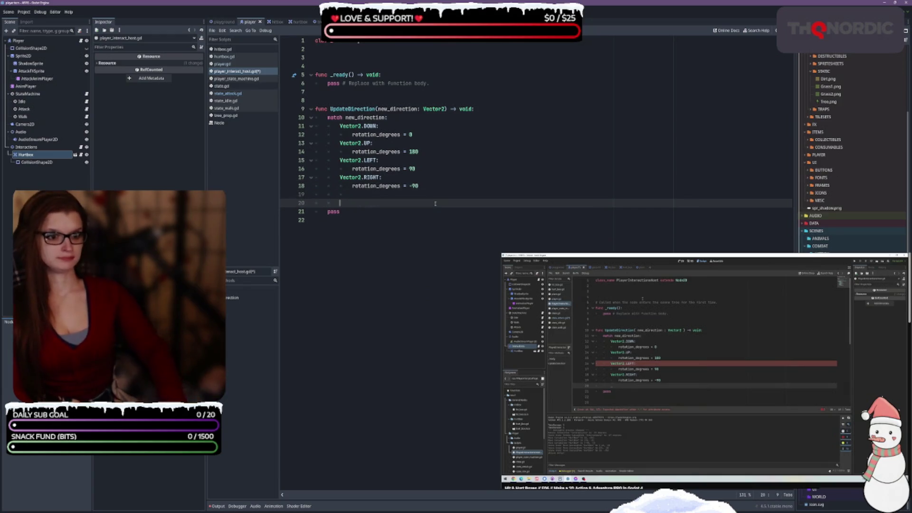
{"action": "key", "text": "BackSpace"}
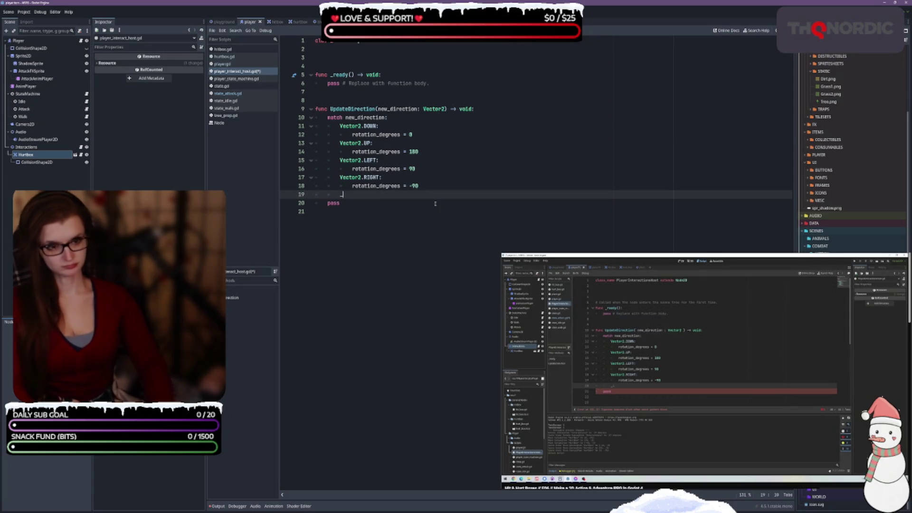
Add a default _: match case that sets rotation_degrees to 0.
{"action": "type", "text": ":"}
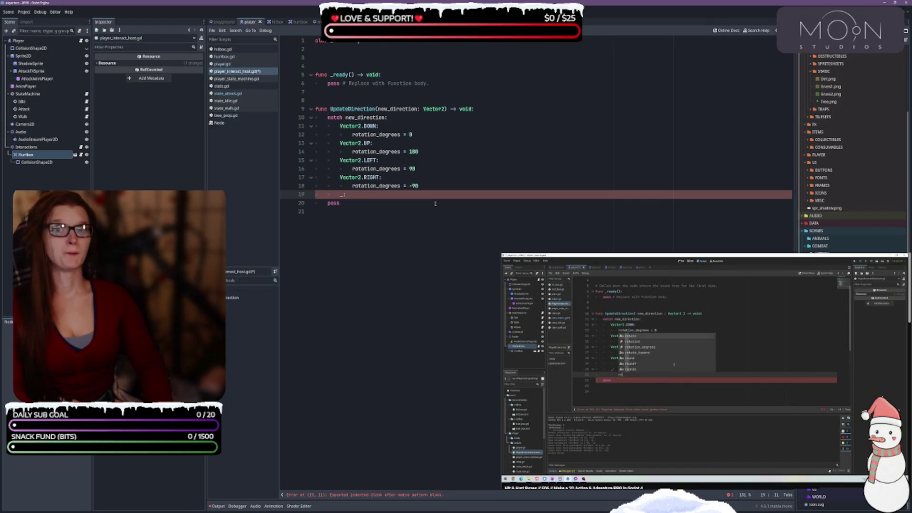
{"action": "key", "text": "Return"}
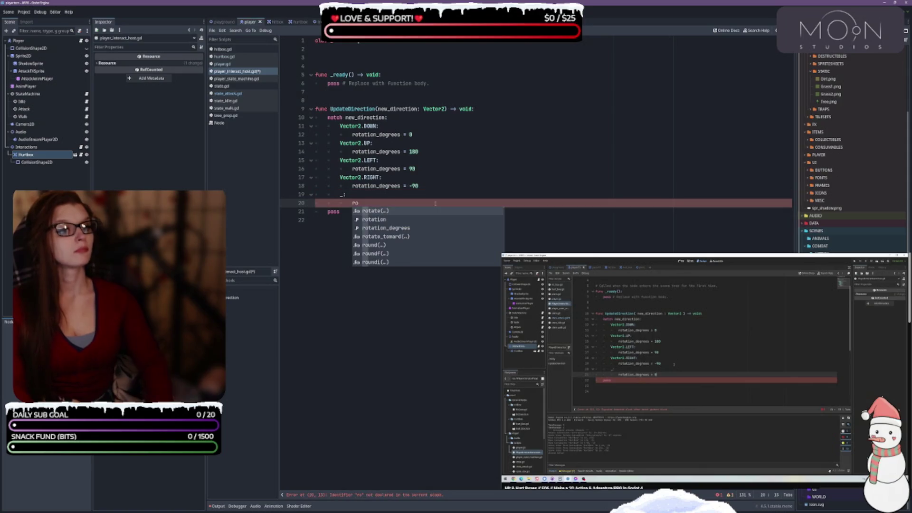
{"action": "key", "text": "Down"}
{"action": "key", "text": "Down"}
{"action": "key", "text": "Return"}
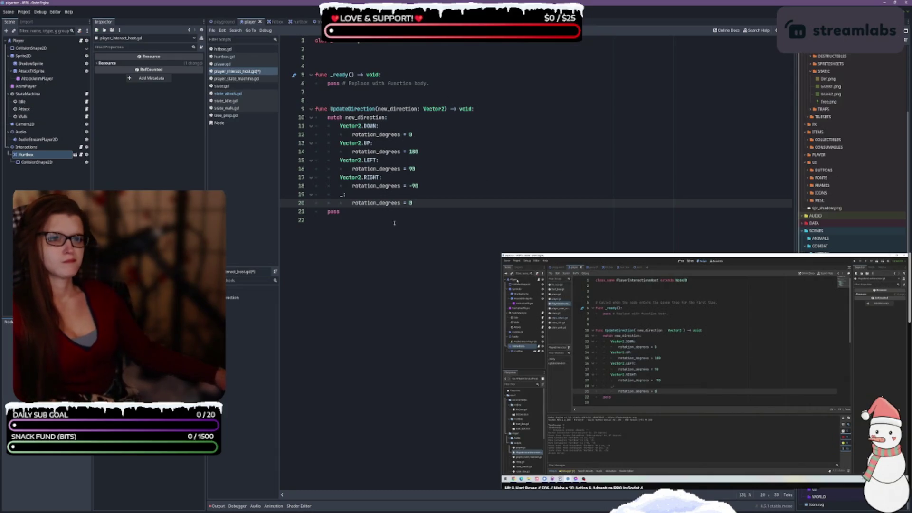
Delete the placeholder comment after pass in _ready.
{"action": "left_click_drag", "start_coordinate": [428, 84], "coordinate": [346, 83]}
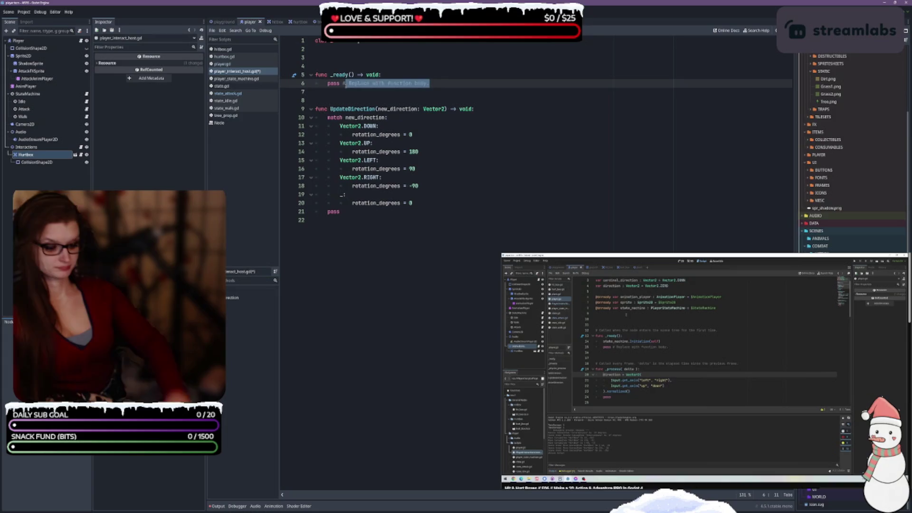
{"action": "key", "text": "BackSpace"}
{"action": "key", "text": "BackSpace"}
{"action": "key", "text": "BackSpace"}
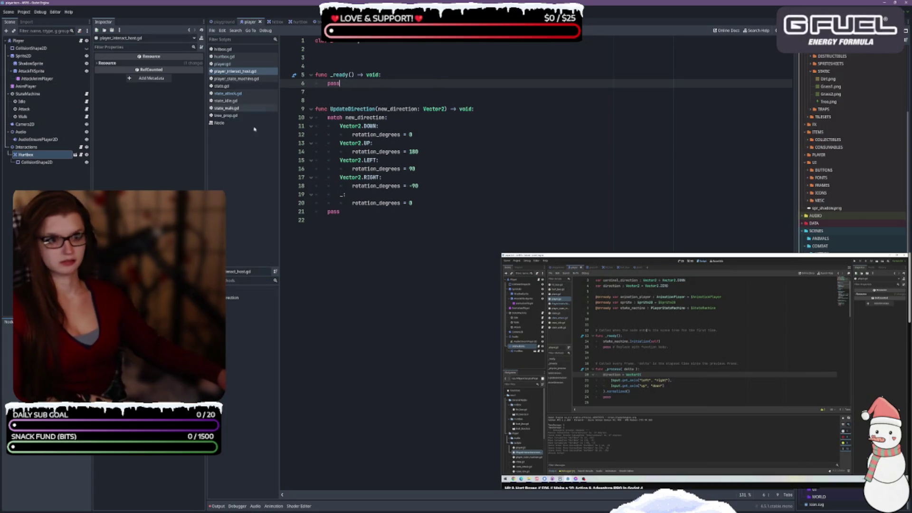
{"action": "left_click", "coordinate": [223, 64]}
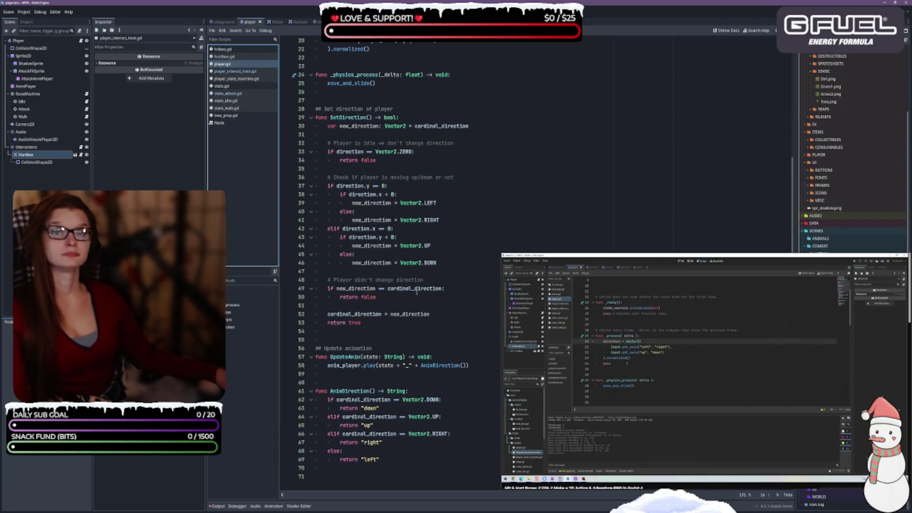
Declare signal DirectionChanged(new_direction: Vector2) on line 4 below extends CharacterBody2D.
{"action": "scroll", "coordinate": [413, 293], "scroll_direction": "up", "scroll_amount": 4}
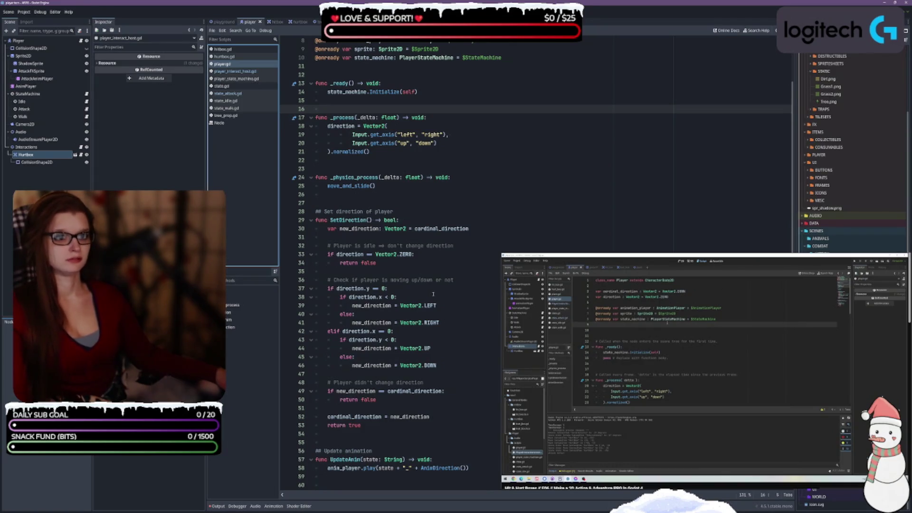
{"action": "scroll", "coordinate": [435, 291], "scroll_direction": "up", "scroll_amount": 3}
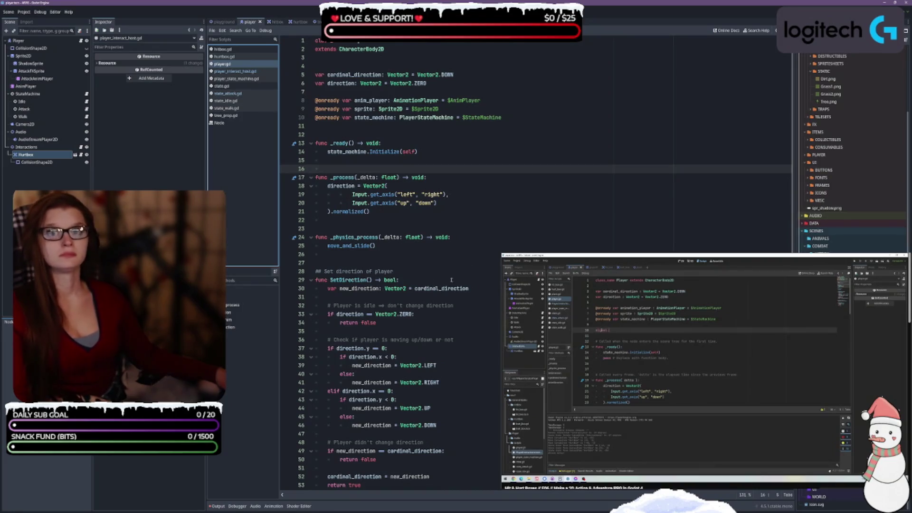
{"action": "left_click", "coordinate": [549, 114]}
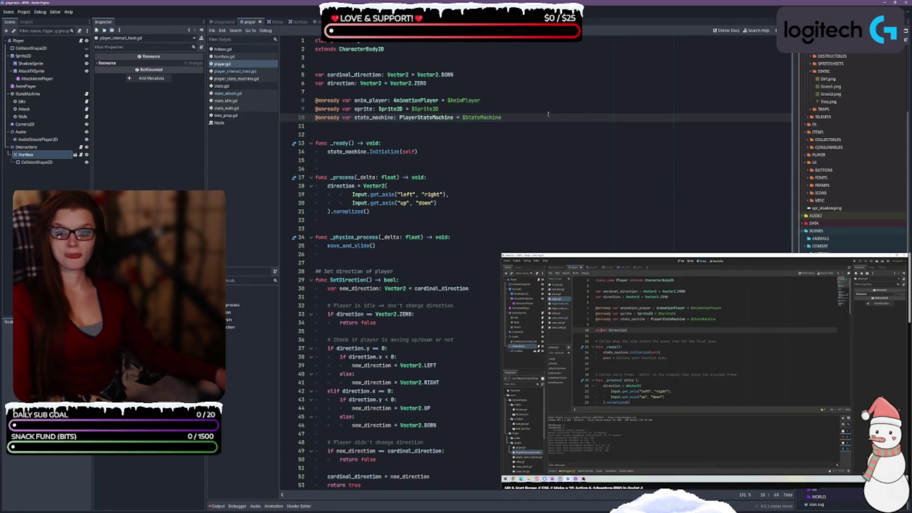
{"action": "left_click", "coordinate": [349, 57]}
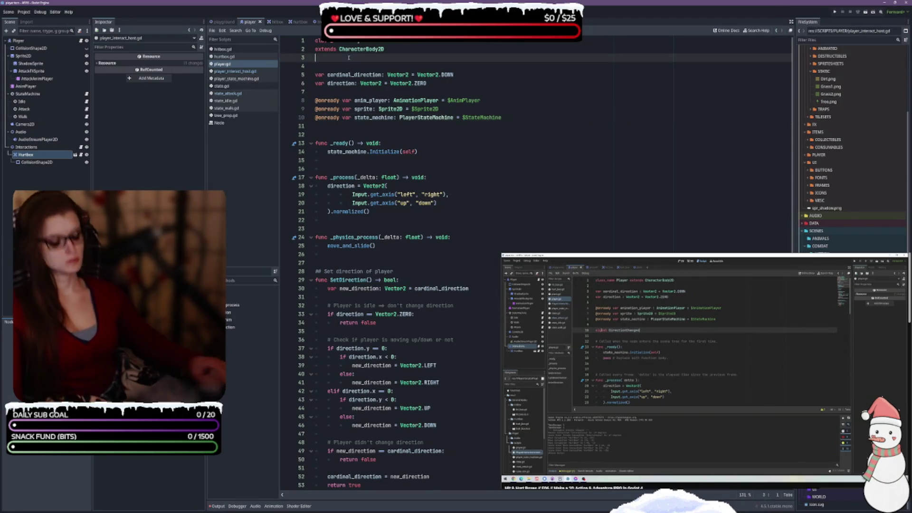
{"action": "key", "text": "Return"}
{"action": "key", "text": "Return"}
{"action": "key", "text": "Up"}
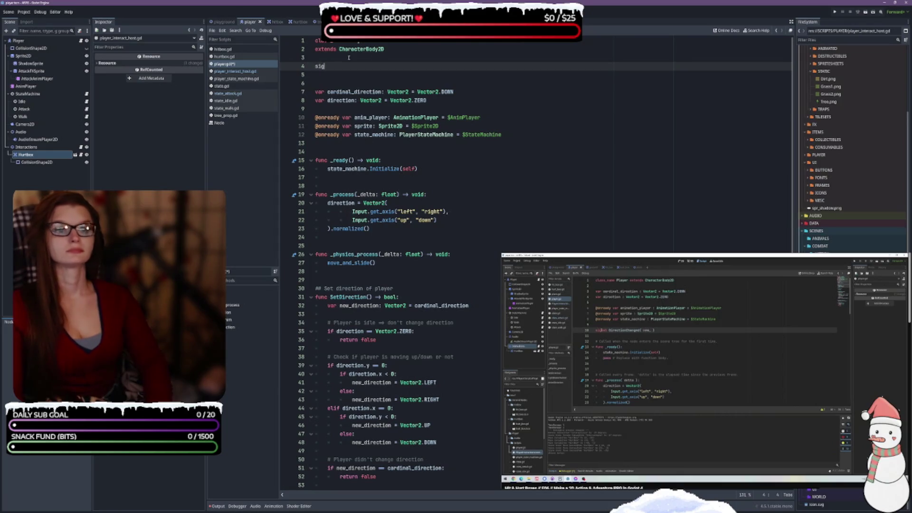
{"action": "type", "text": "nal D"}
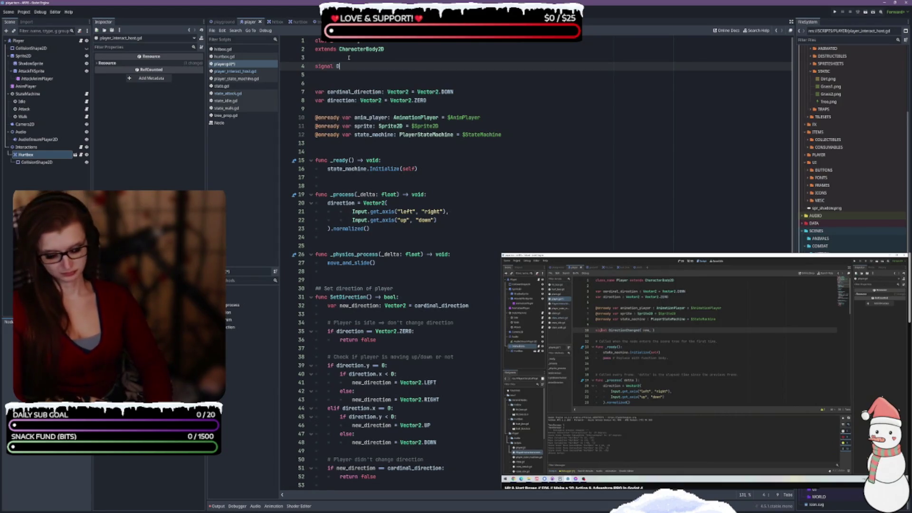
{"action": "type", "text": "irectionChang"}
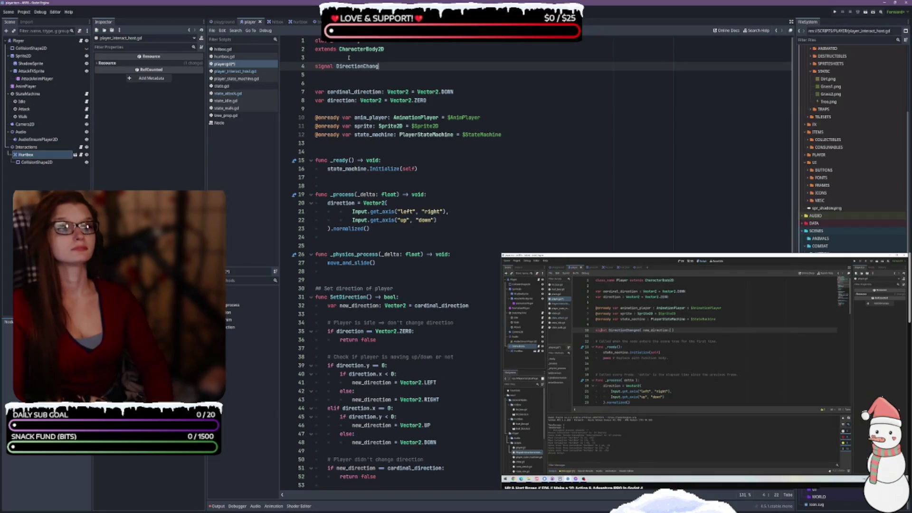
{"action": "type", "text": "ed("}
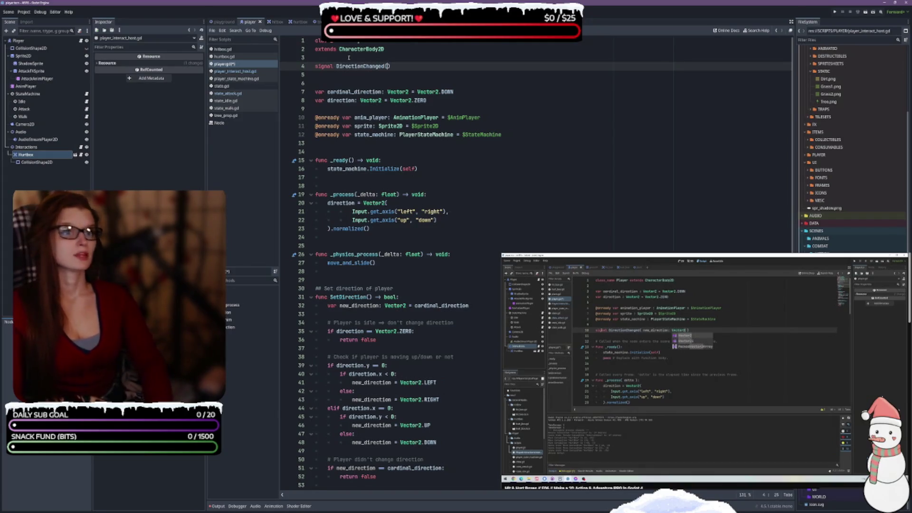
{"action": "type", "text": "new_dir"}
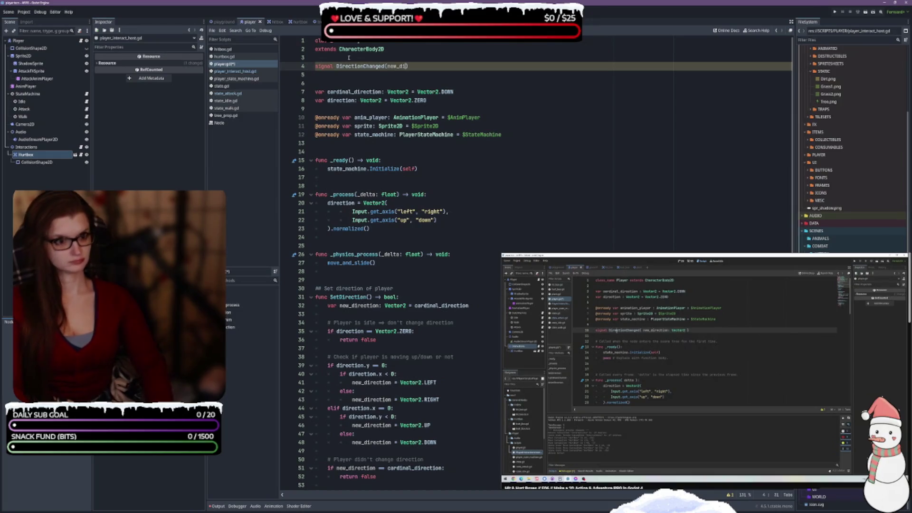
{"action": "type", "text": "ection: "}
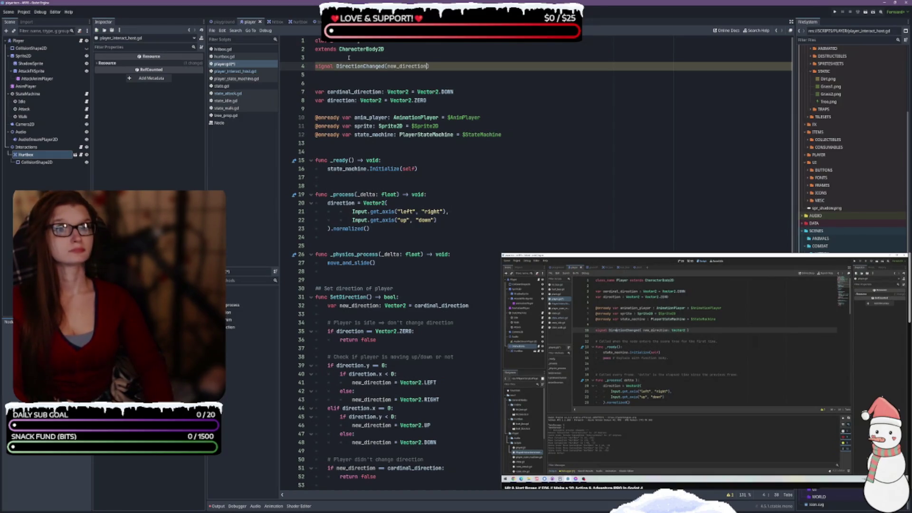
{"action": "type", "text": "Vector2"}
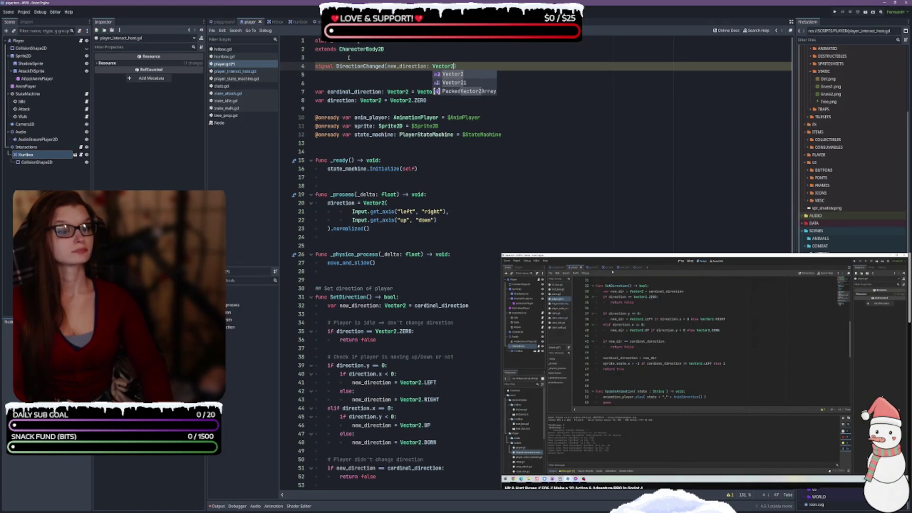
{"action": "type", "text": ")"}
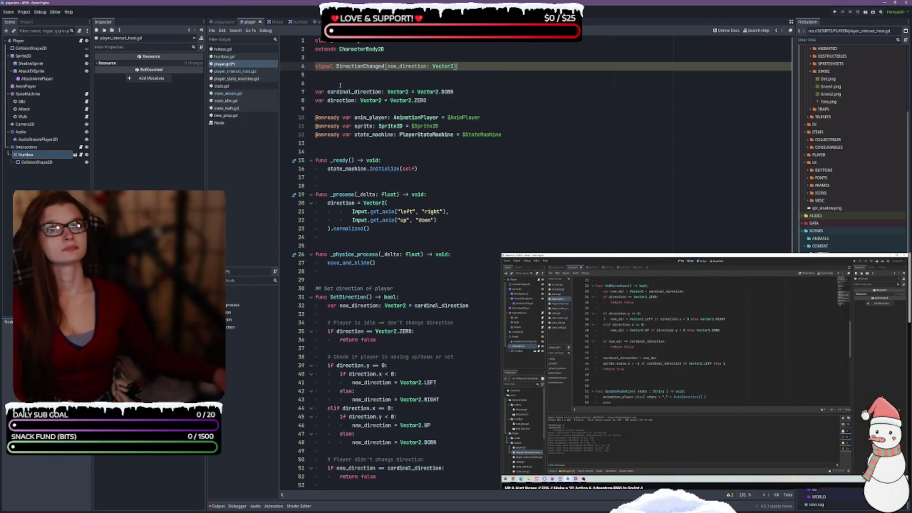
{"action": "scroll", "coordinate": [389, 114], "scroll_direction": "down", "scroll_amount": 2}
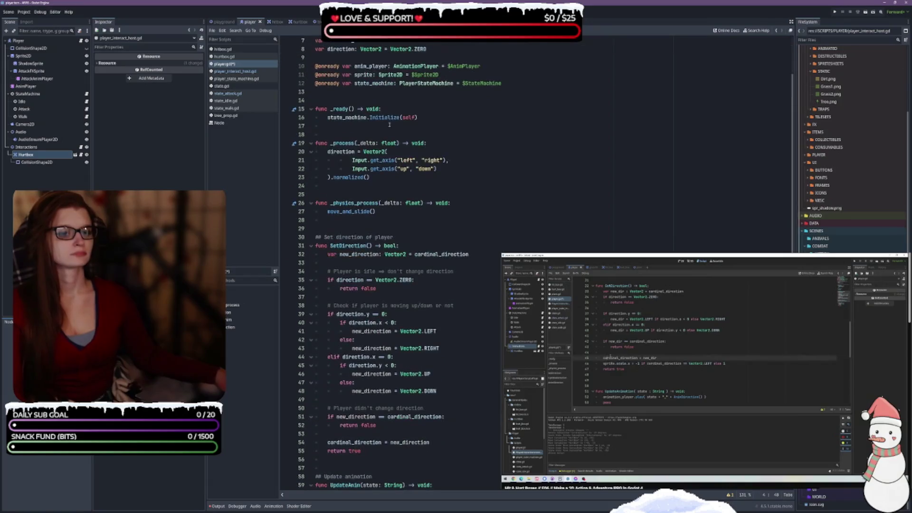
Save player.gd with its new DirectionChanged signal declaration.
{"action": "scroll", "coordinate": [402, 203], "scroll_direction": "down", "scroll_amount": 5}
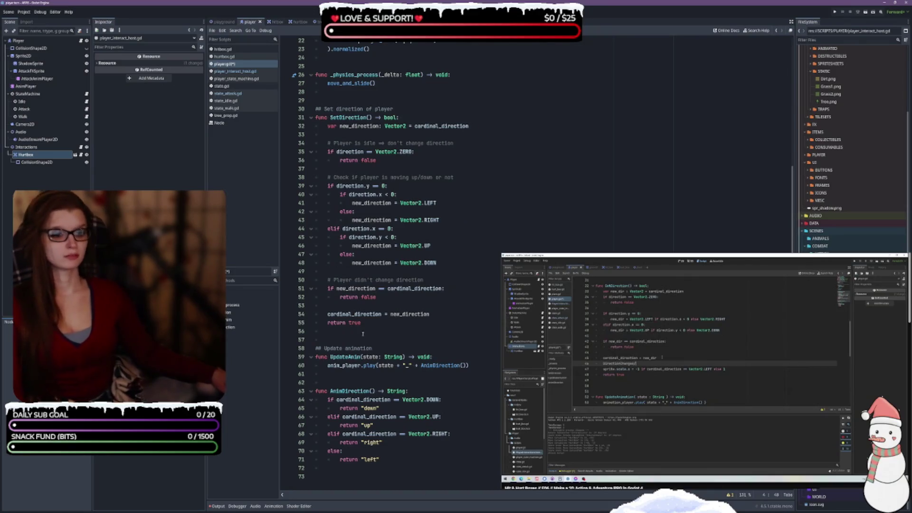
{"action": "key", "text": "ctrl+s"}
{"action": "left_click", "coordinate": [854, 452]}
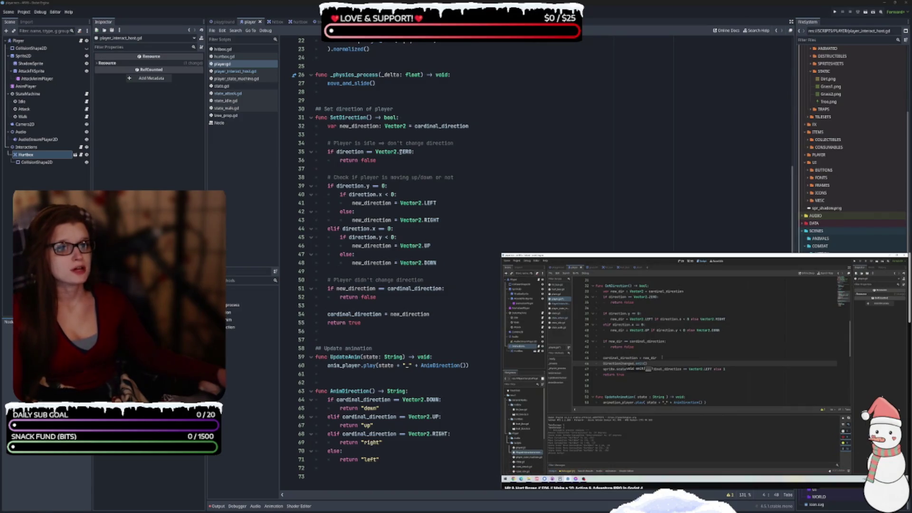
{"action": "left_click", "coordinate": [430, 109]}
Tidy the blank lines around the new_direction declaration at the top of SetDirection.
{"action": "key", "text": "Down"}
{"action": "key", "text": "End"}
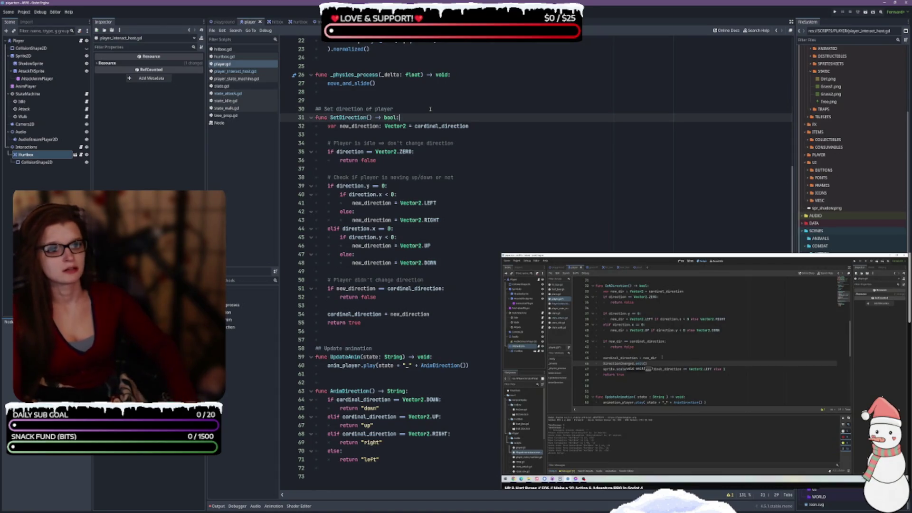
{"action": "key", "text": "Return"}
{"action": "key", "text": "Return"}
{"action": "key", "text": "Return"}
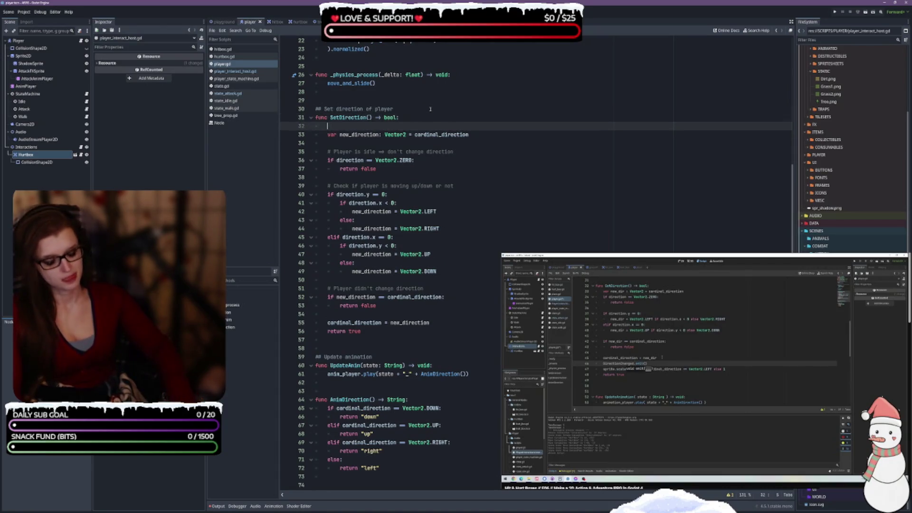
{"action": "key", "text": "Up"}
{"action": "key", "text": "Up"}
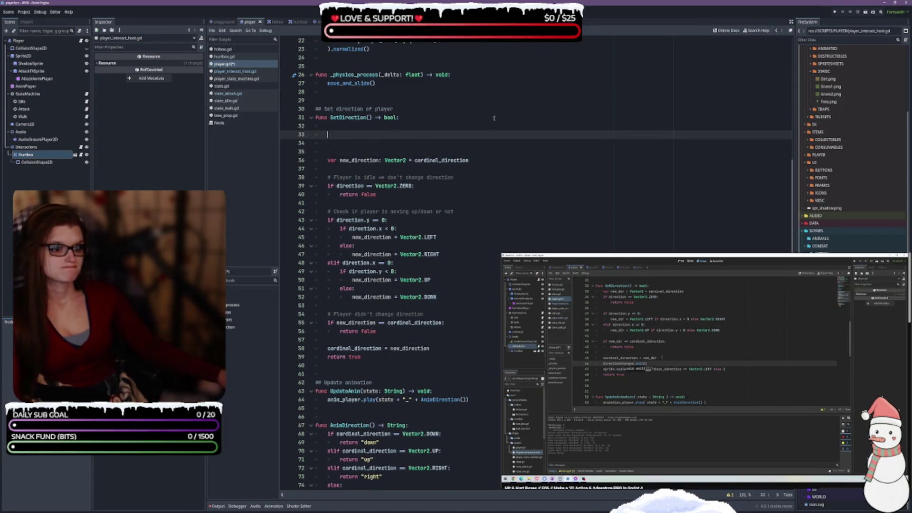
{"action": "left_click_drag", "start_coordinate": [481, 161], "coordinate": [387, 161]}
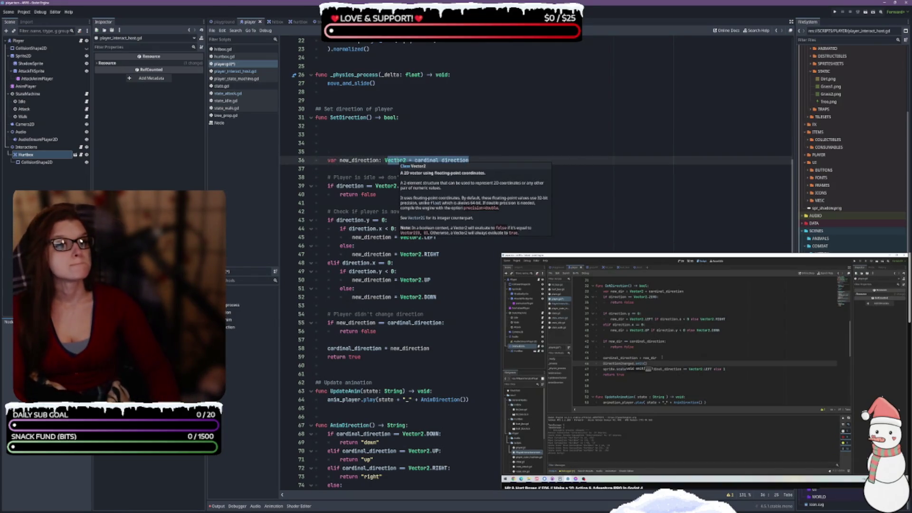
{"action": "key", "text": "End"}
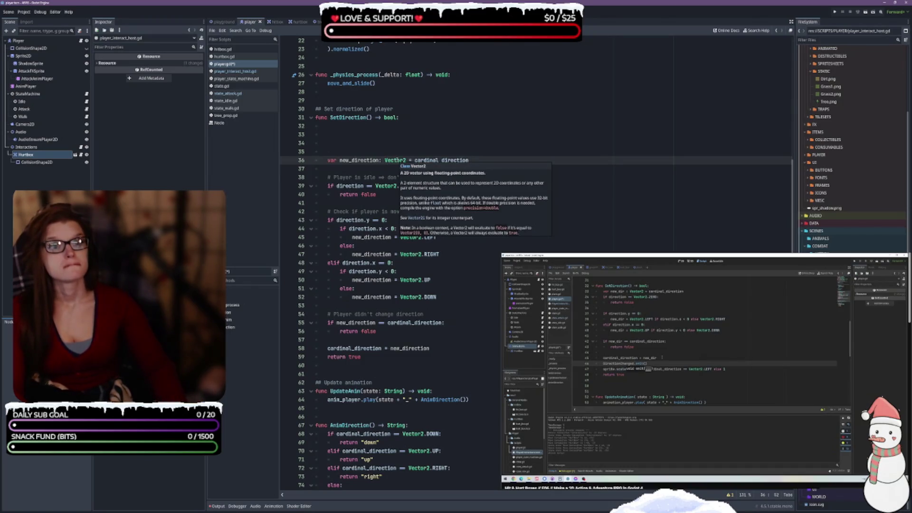
{"action": "left_click", "coordinate": [374, 151]}
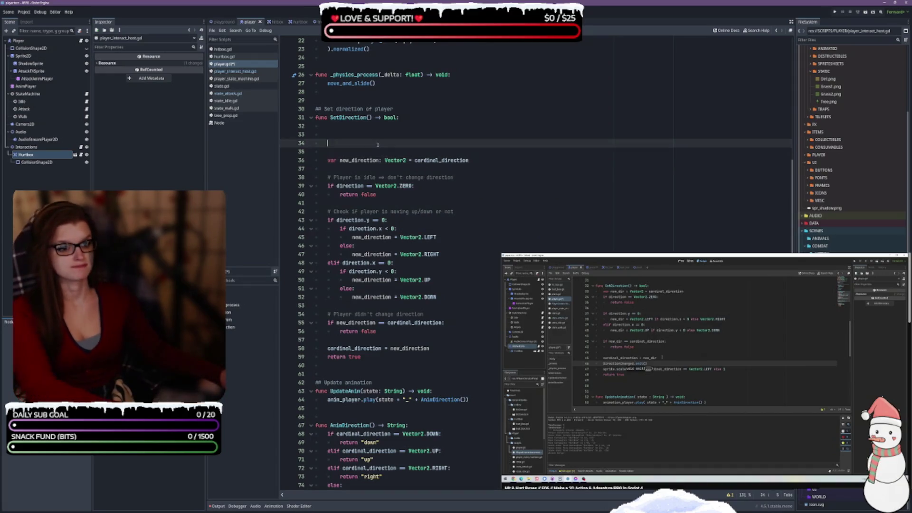
{"action": "key", "text": "Down"}
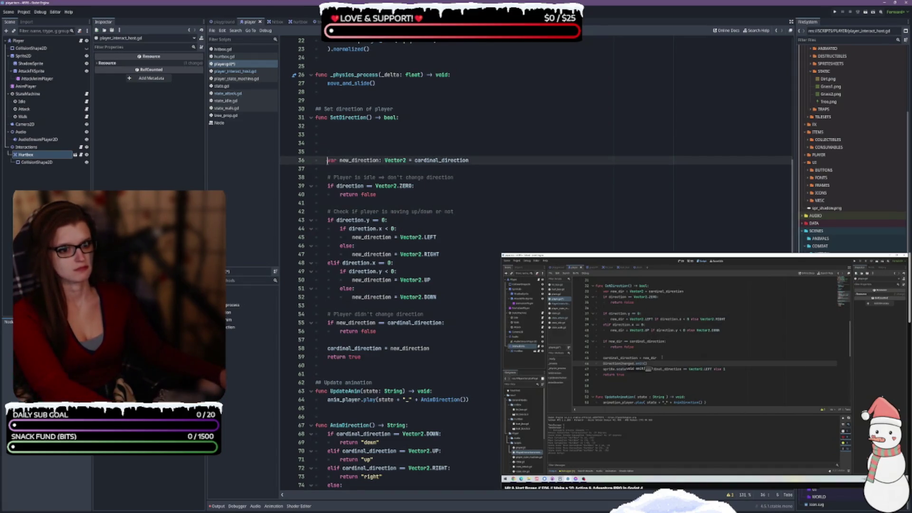
{"action": "key", "text": "BackSpace"}
{"action": "key", "text": "BackSpace"}
{"action": "key", "text": "BackSpace"}
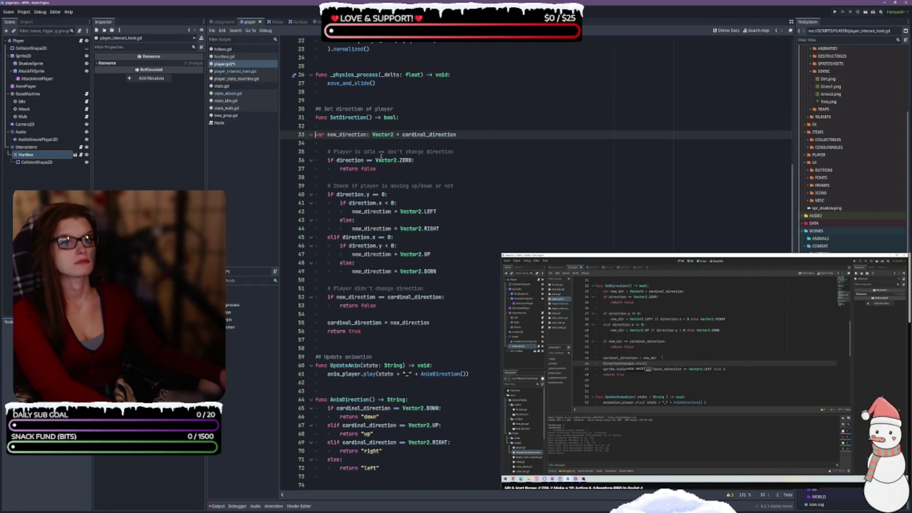
{"action": "key", "text": "BackSpace"}
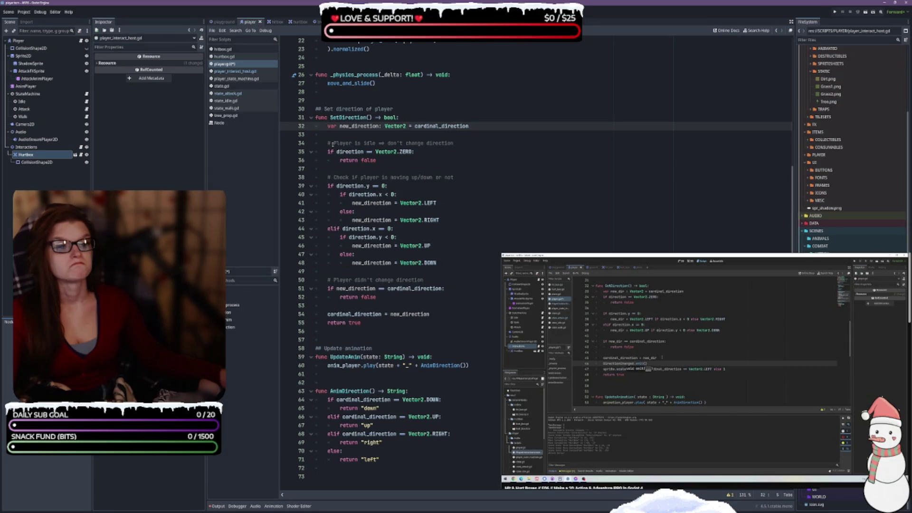
{"action": "left_click", "coordinate": [361, 131]}
{"action": "key", "text": "Return"}
{"action": "key", "text": "Return"}
{"action": "key", "text": "Up"}
Add 'if direction.y == 0:' setting new_direction = Vector2.LEFT if direction.x < 0 else Vector2.RIGHT.
{"action": "type", "text": "if"}
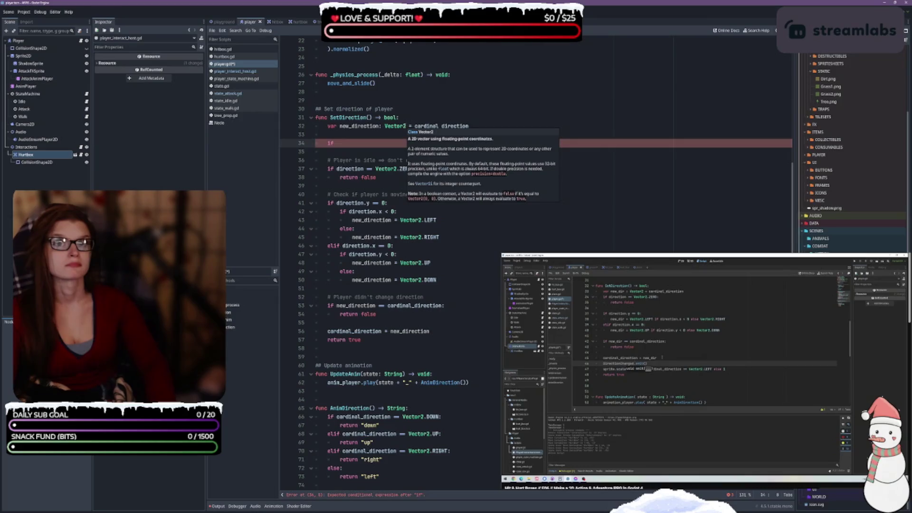
{"action": "type", "text": " dire"}
{"action": "key", "text": "Return"}
{"action": "type", "text": ".y"}
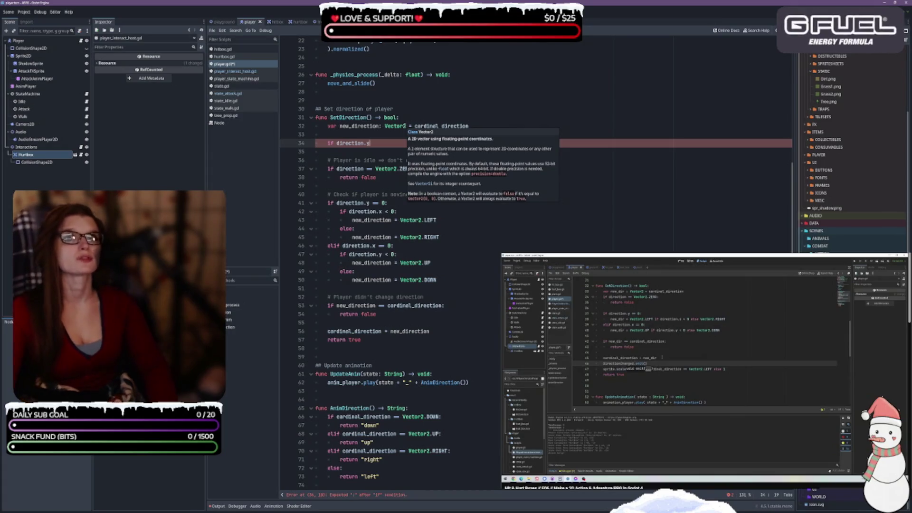
{"action": "type", "text": " == 0:"}
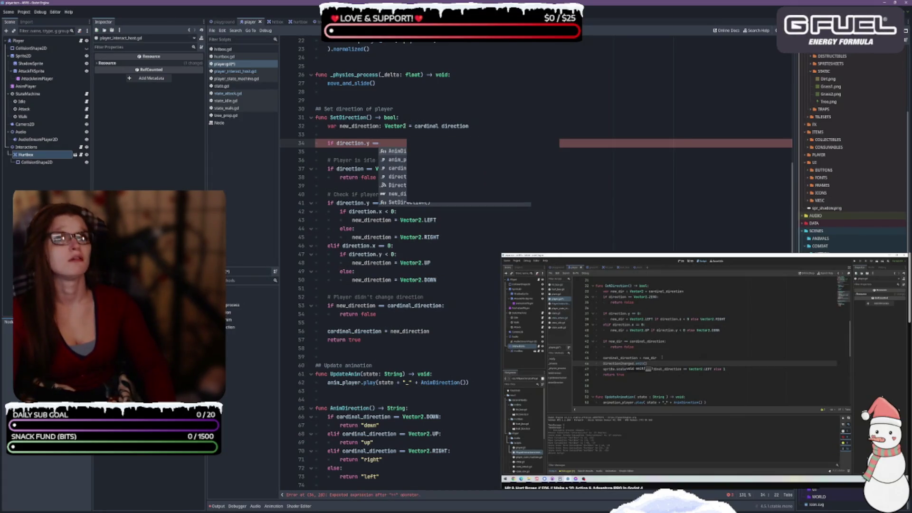
{"action": "key", "text": "Return"}
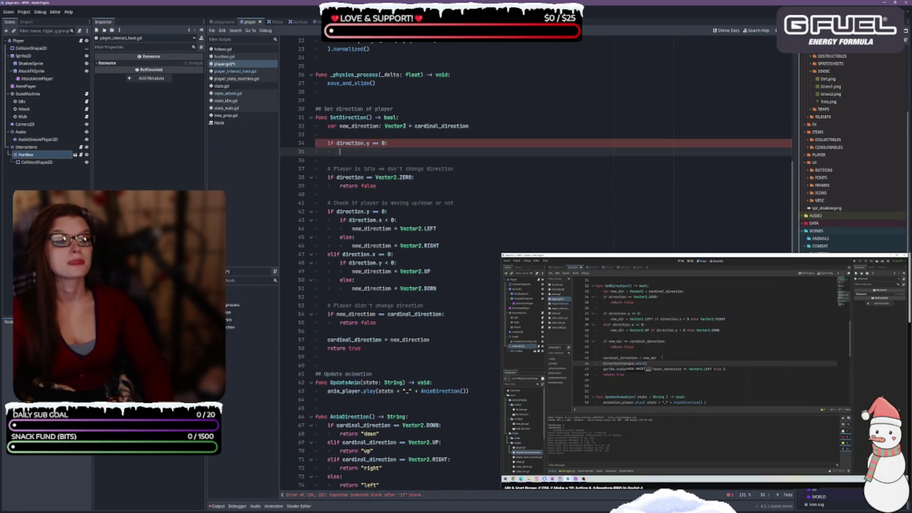
{"action": "type", "text": "new_dir"}
{"action": "key", "text": "Return"}
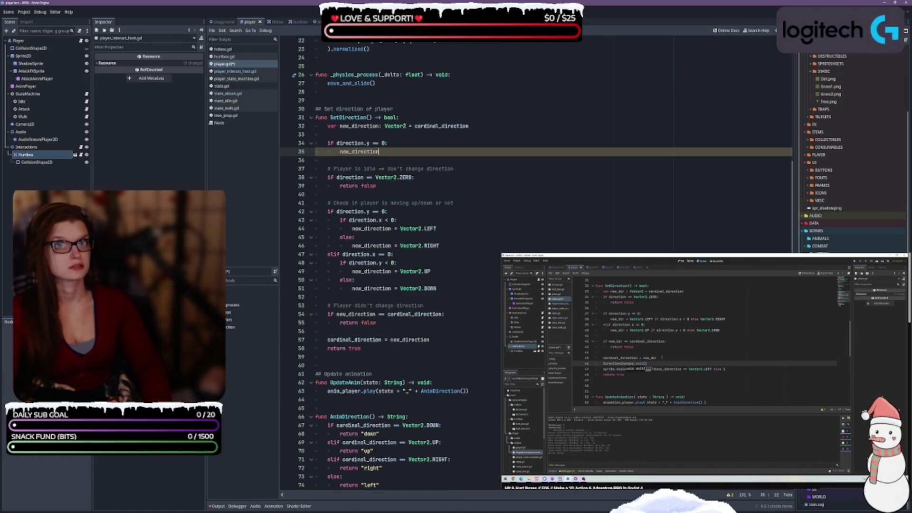
{"action": "type", "text": " = Vect"}
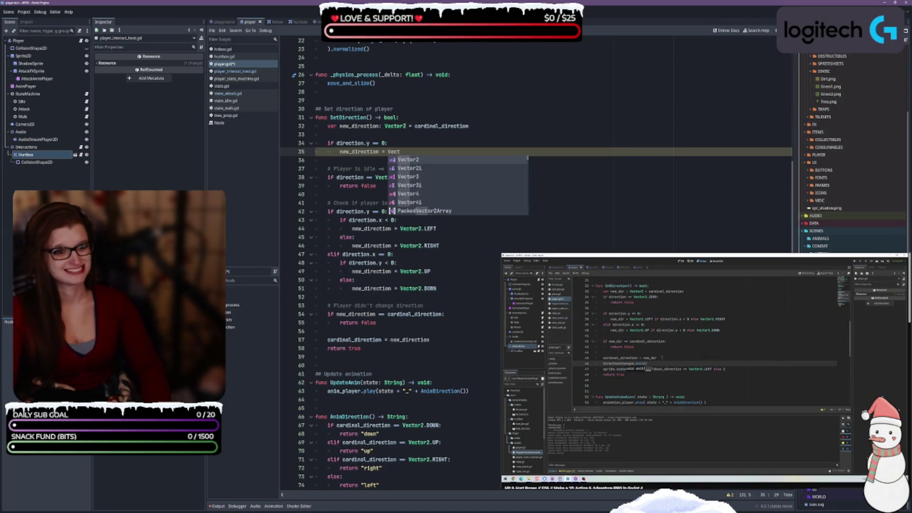
{"action": "key", "text": "Return"}
{"action": "type", "text": ".LEFT"}
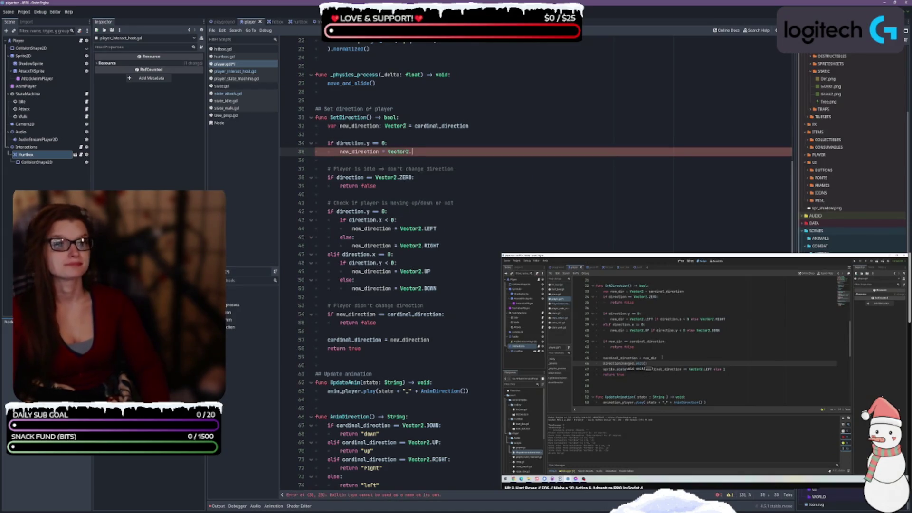
{"action": "type", "text": " if direction."}
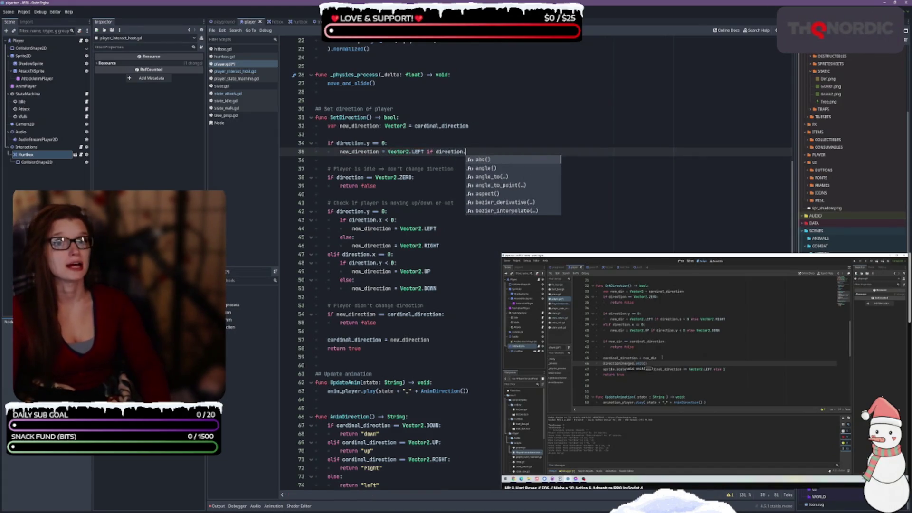
{"action": "type", "text": "x"}
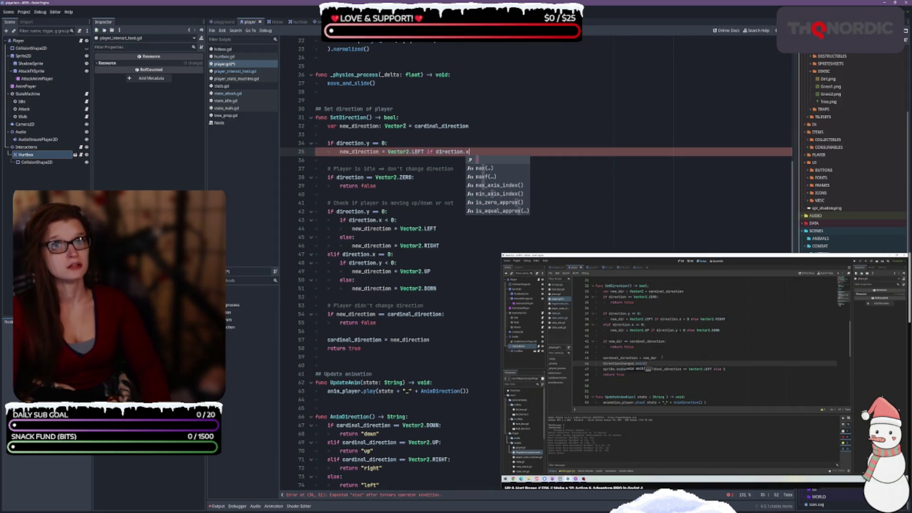
{"action": "type", "text": " < 0 "}
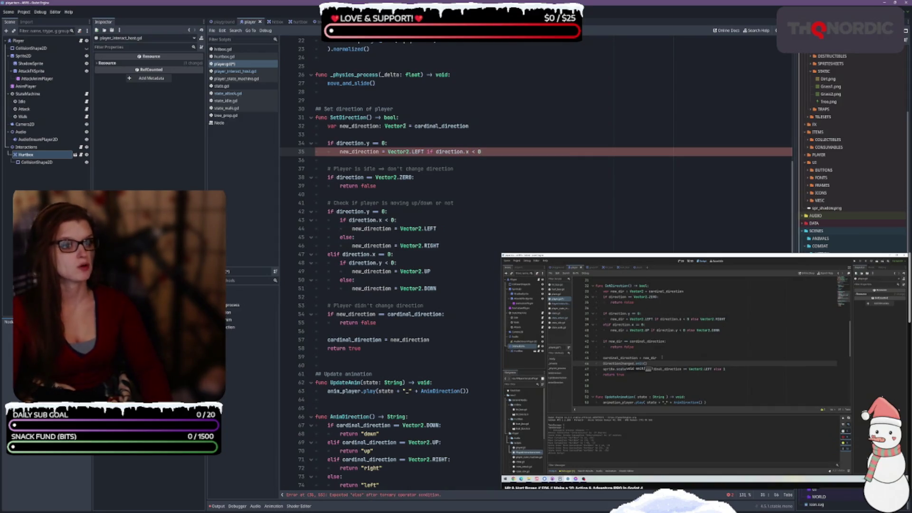
{"action": "type", "text": "else"}
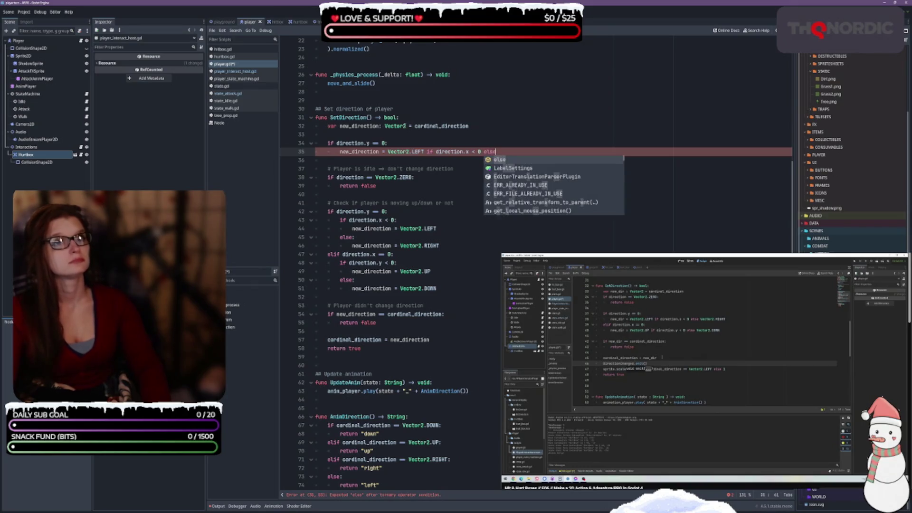
{"action": "type", "text": " Vector2.EI"}
{"action": "key", "text": "BackSpace"}
{"action": "key", "text": "BackSpace"}
{"action": "type", "text": "RIGHT"}
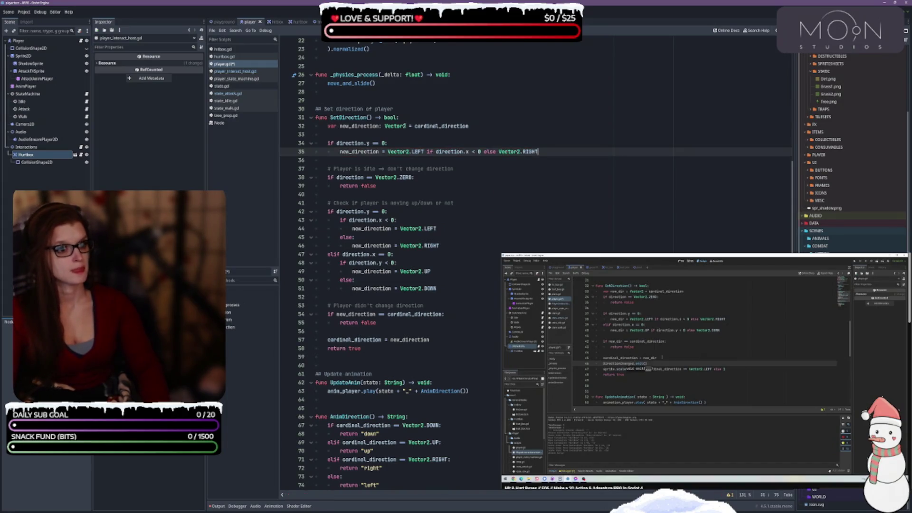
{"action": "key", "text": "Return"}
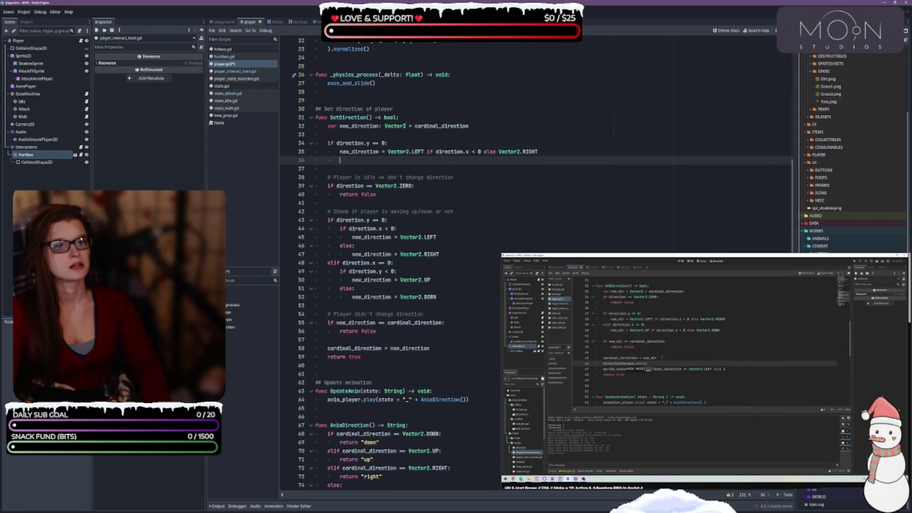
Add 'elif direction.x == 0:' setting new_direction = Vector2.UP if direction.y < 0 else Vector2.DOWN.
{"action": "type", "text": "elif:"}
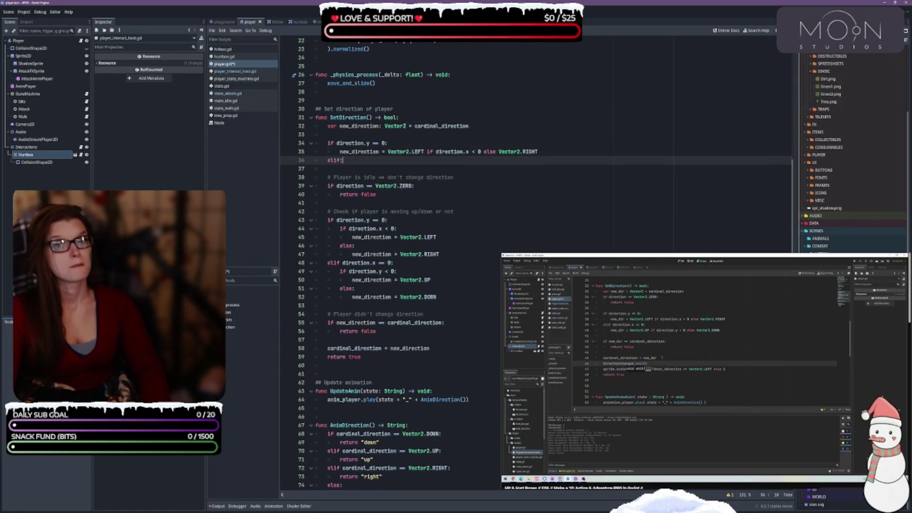
{"action": "key", "text": "BackSpace"}
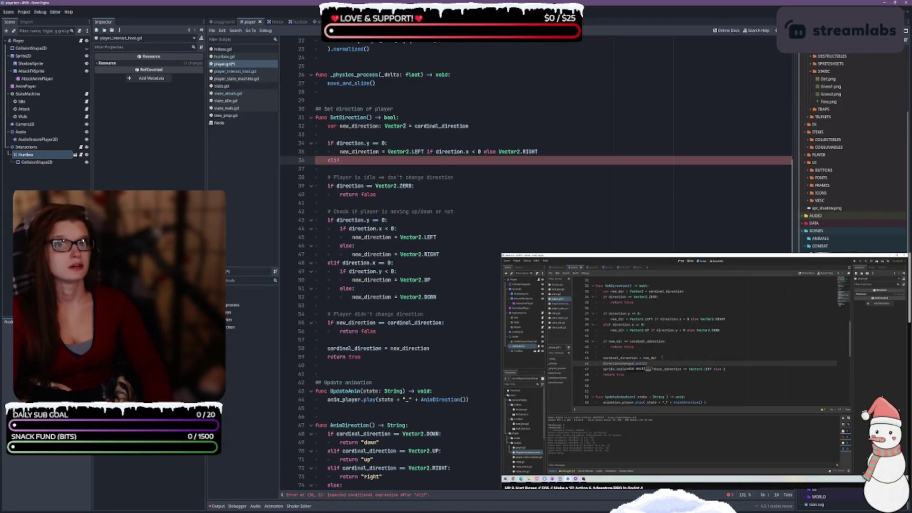
{"action": "type", "text": "direction.x"}
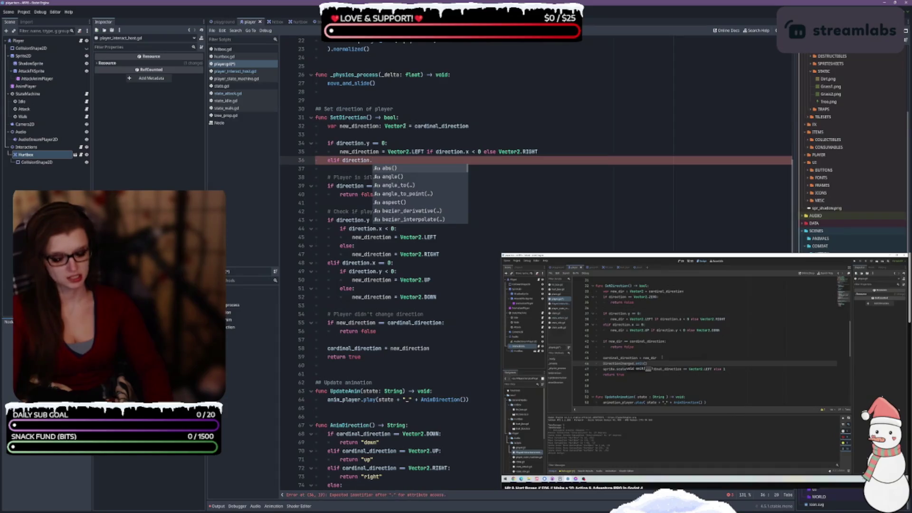
{"action": "type", "text": " =="}
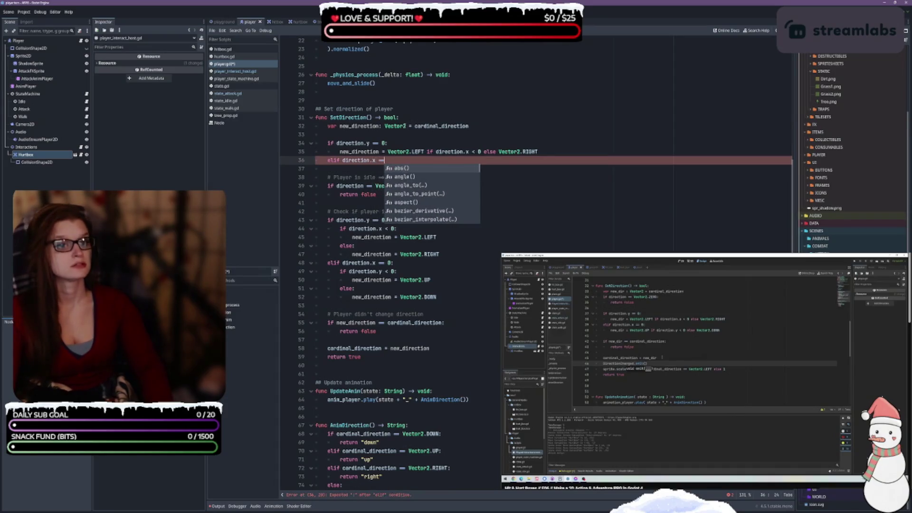
{"action": "type", "text": " 0:"}
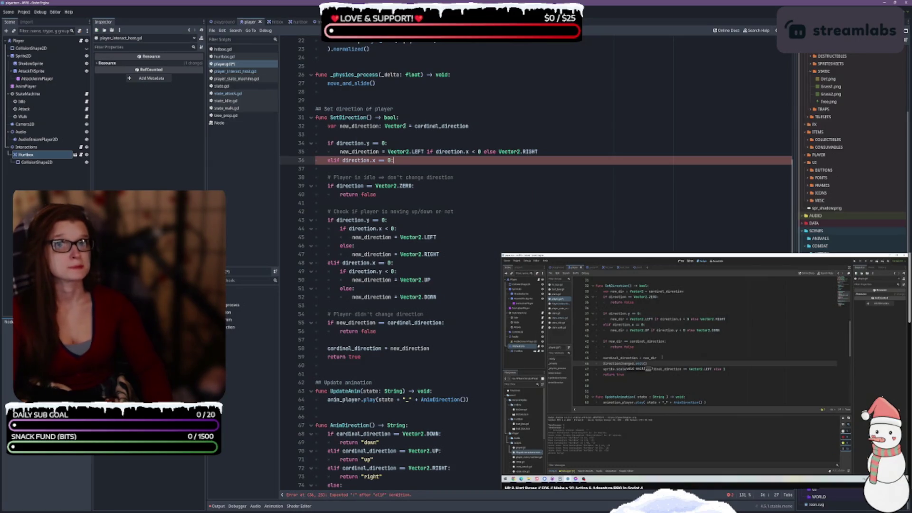
{"action": "key", "text": "Return"}
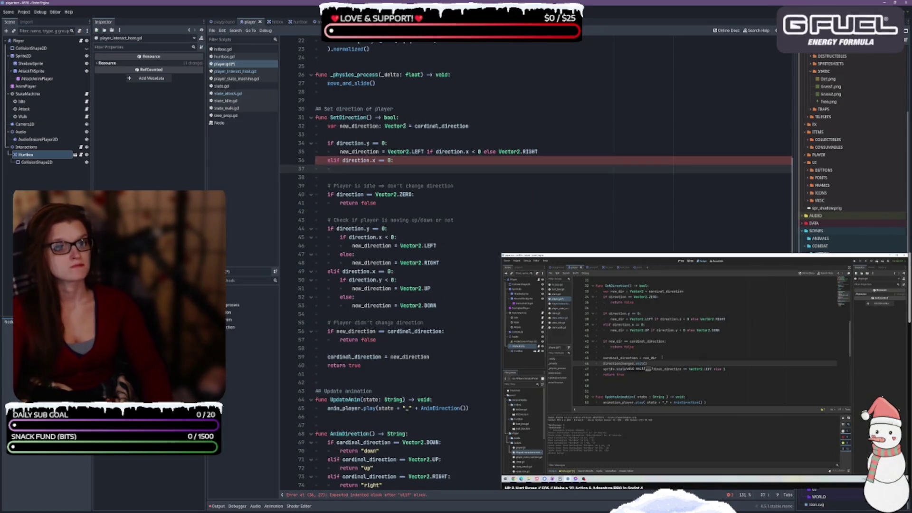
{"action": "type", "text": "new"}
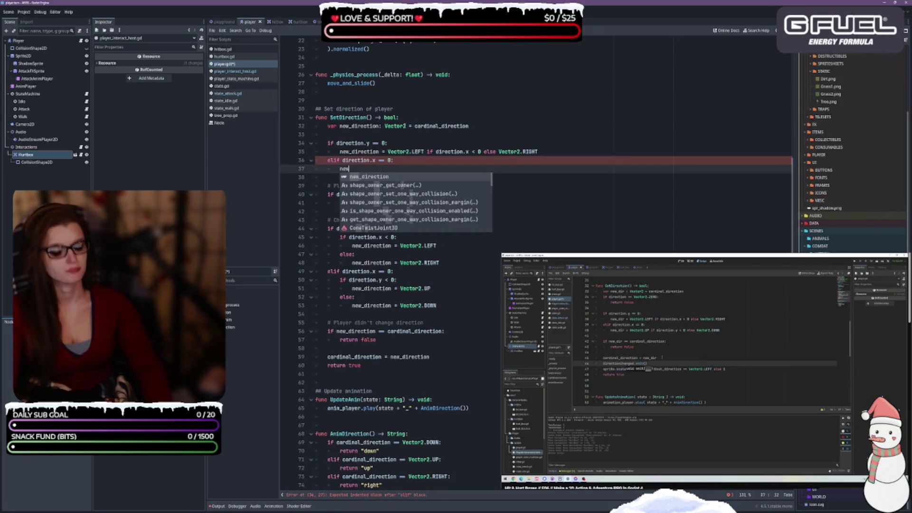
{"action": "type", "text": "_direction = Vector2"}
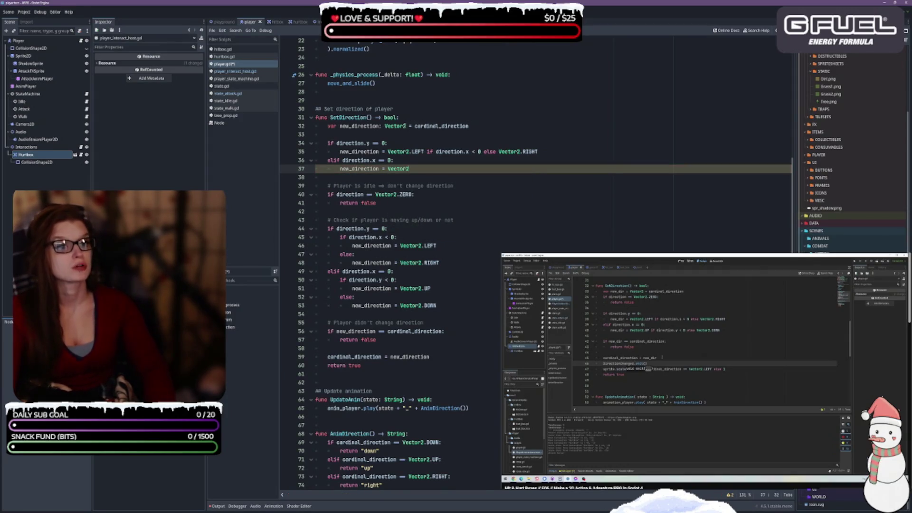
{"action": "type", "text": ".UP i"}
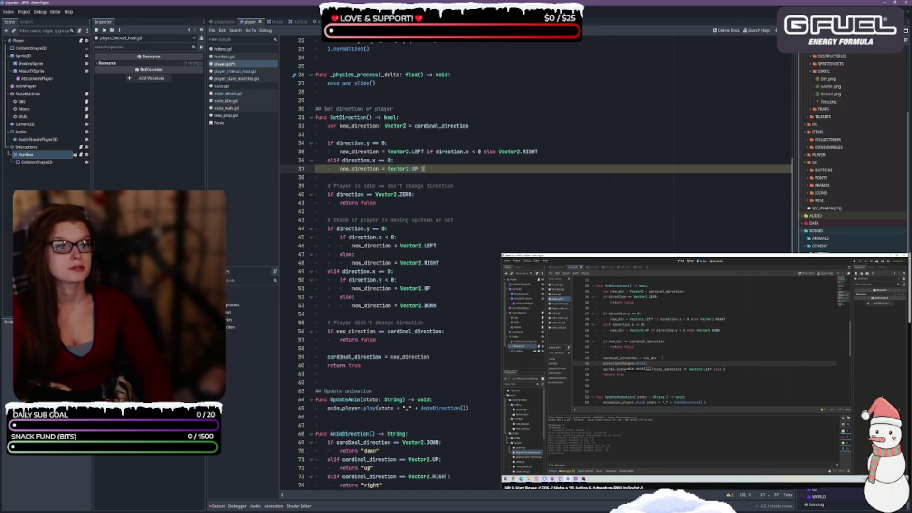
{"action": "type", "text": "f direction.y < 0 "}
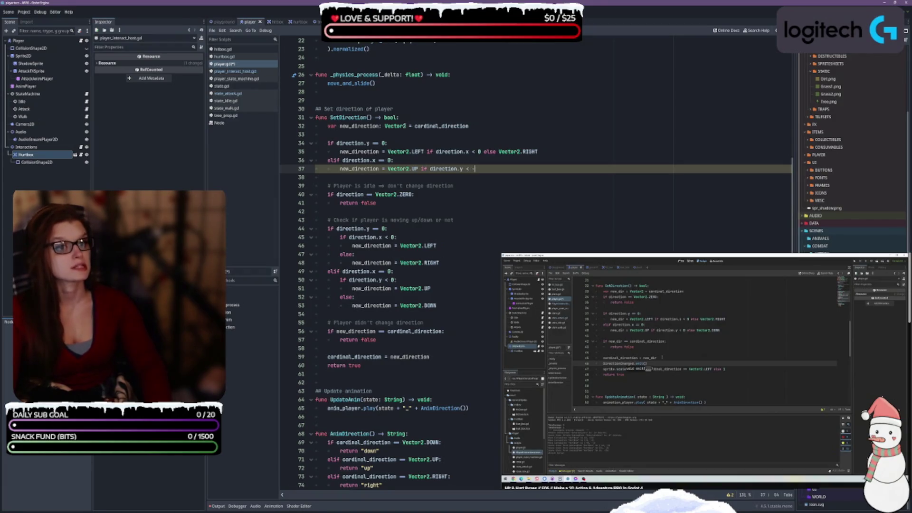
{"action": "type", "text": "else Vector2"}
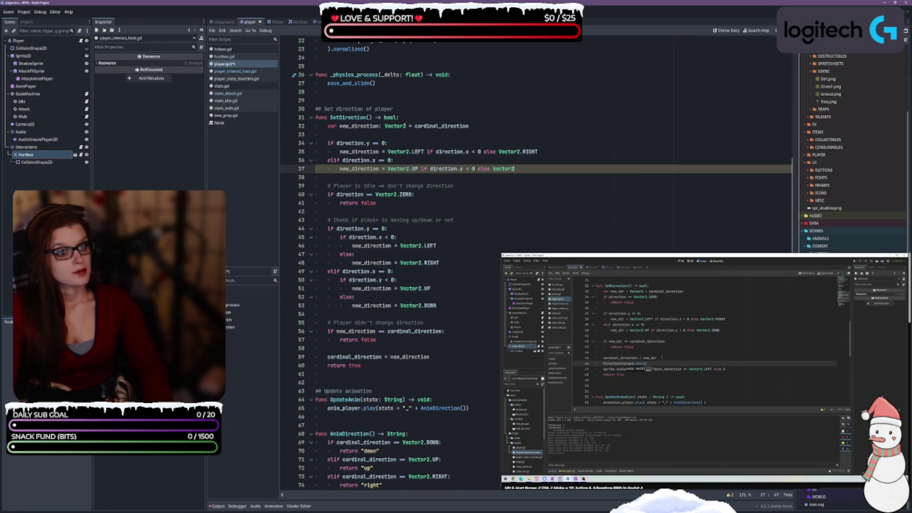
{"action": "type", "text": ".DOWN"}
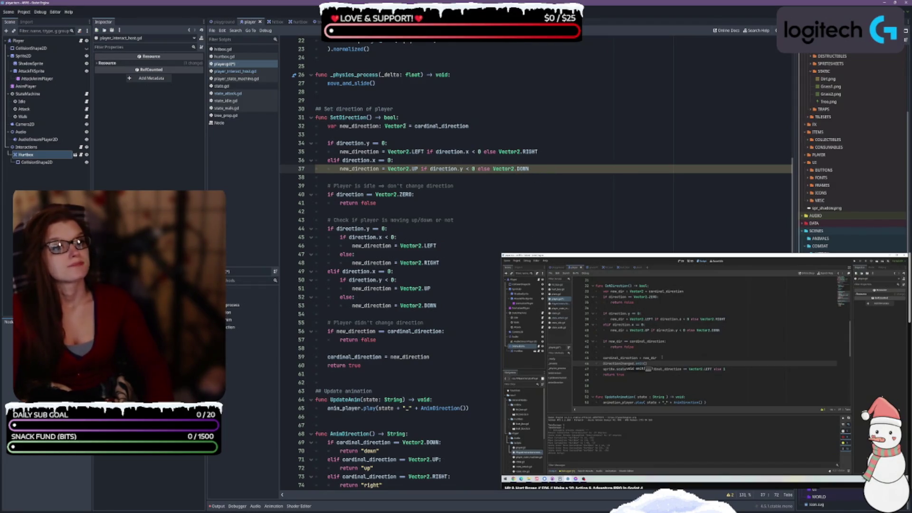
{"action": "scroll", "coordinate": [406, 127], "scroll_direction": "down", "scroll_amount": 1}
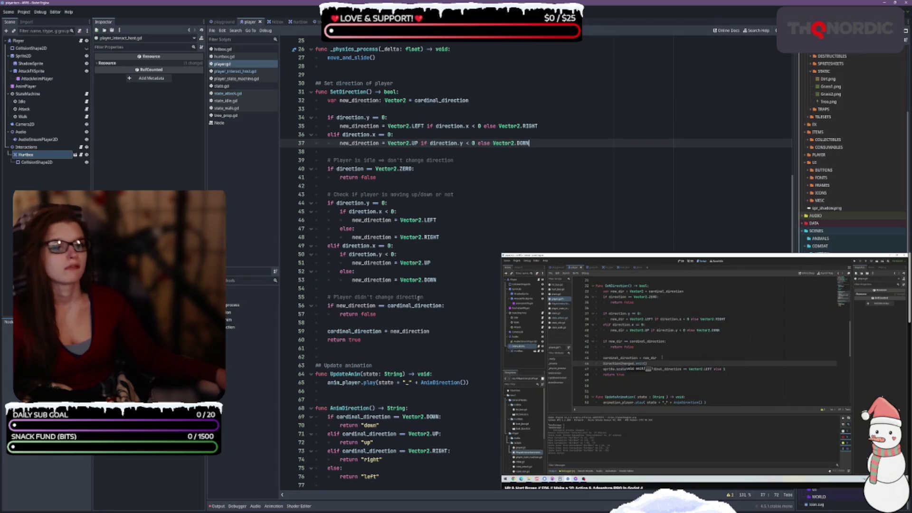
Delete the old nested up/down and left/right if-block from SetDirection.
{"action": "left_click", "coordinate": [452, 270]}
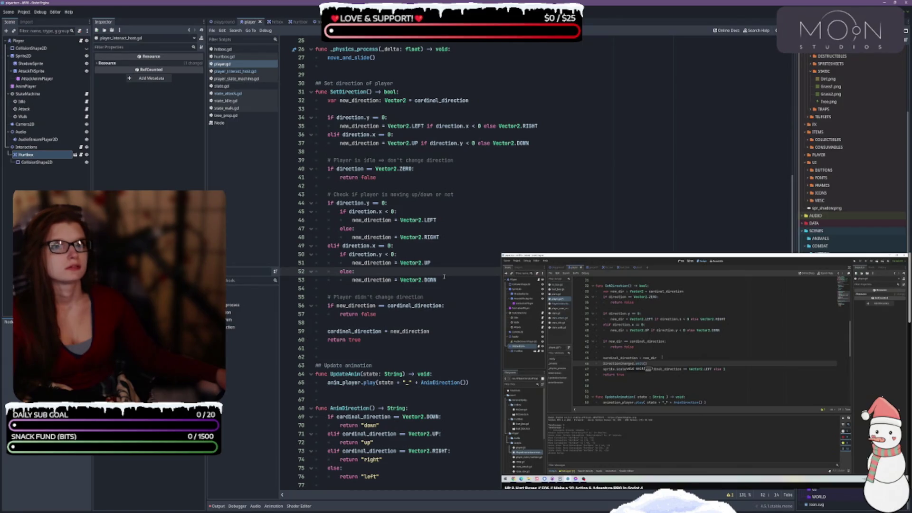
{"action": "mouse_move", "coordinate": [443, 282]}
{"action": "left_mouse_down"}
{"action": "mouse_move", "coordinate": [361, 272]}
{"action": "mouse_move", "coordinate": [326, 190]}
{"action": "mouse_move", "coordinate": [323, 163]}
{"action": "left_mouse_up"}
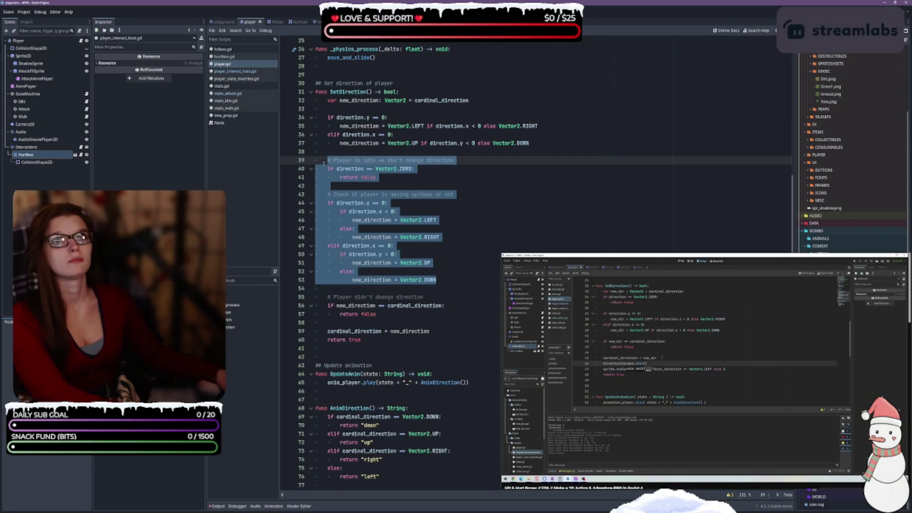
{"action": "left_click_drag", "start_coordinate": [323, 163], "coordinate": [325, 193]}
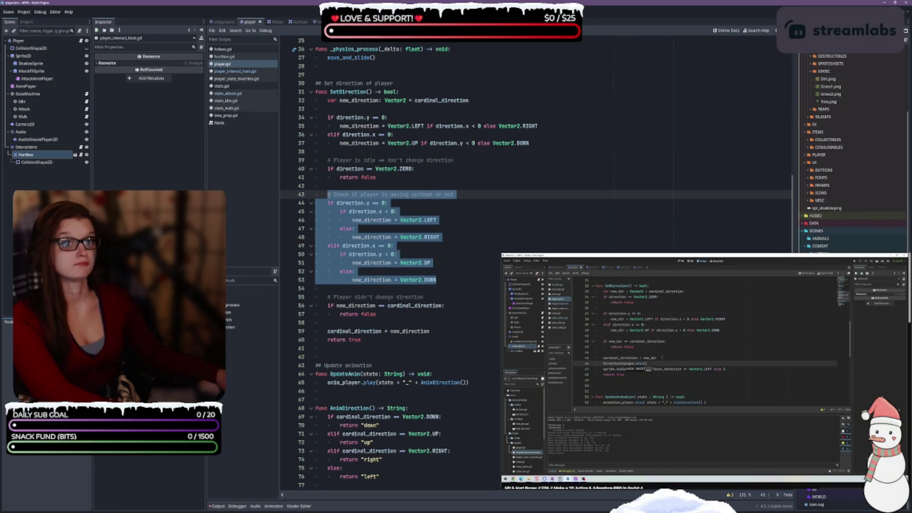
{"action": "key", "text": "BackSpace"}
{"action": "key", "text": "BackSpace"}
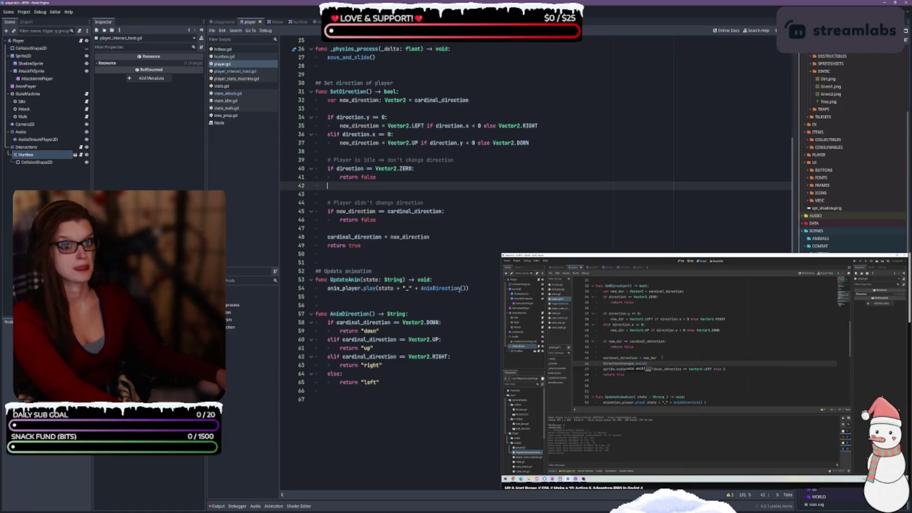
{"action": "key", "text": "BackSpace"}
{"action": "left_click", "coordinate": [498, 100]}
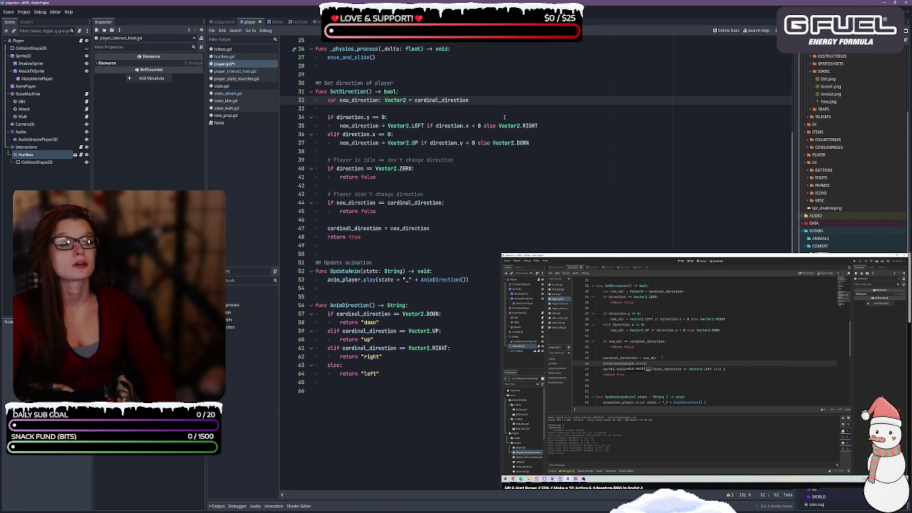
Move the Vector2.ZERO idle check and its return false above the new branches, fixing indentation.
{"action": "key", "text": "Return"}
{"action": "key", "text": "Return"}
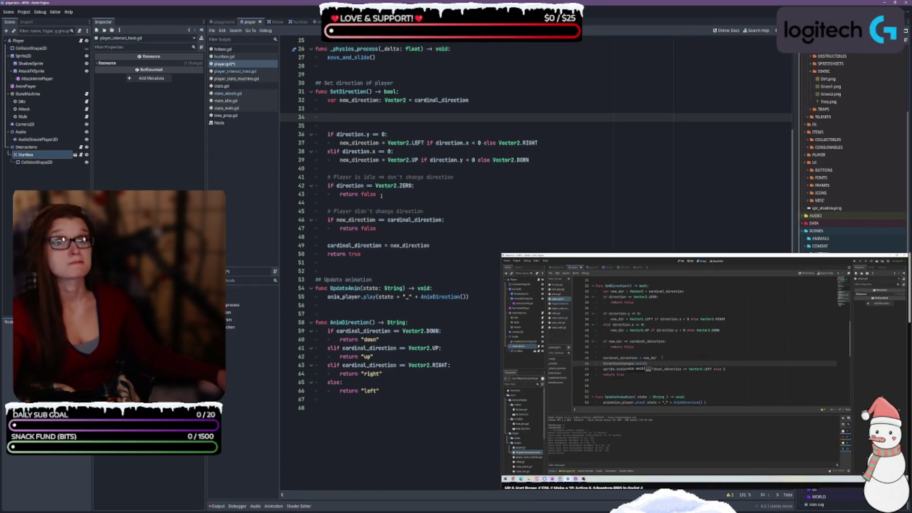
{"action": "left_click_drag", "start_coordinate": [382, 197], "coordinate": [314, 177]}
{"action": "key", "text": "alt+Up"}
{"action": "key", "text": "alt+Up"}
{"action": "key", "text": "alt+Up"}
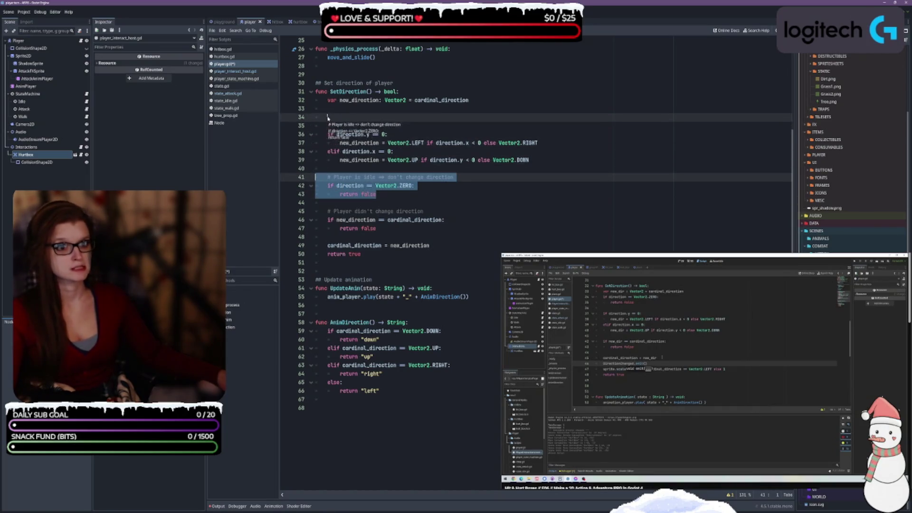
{"action": "left_click", "coordinate": [514, 221]}
{"action": "left_click", "coordinate": [339, 117]}
{"action": "key", "text": "BackSpace"}
{"action": "key", "text": "Down"}
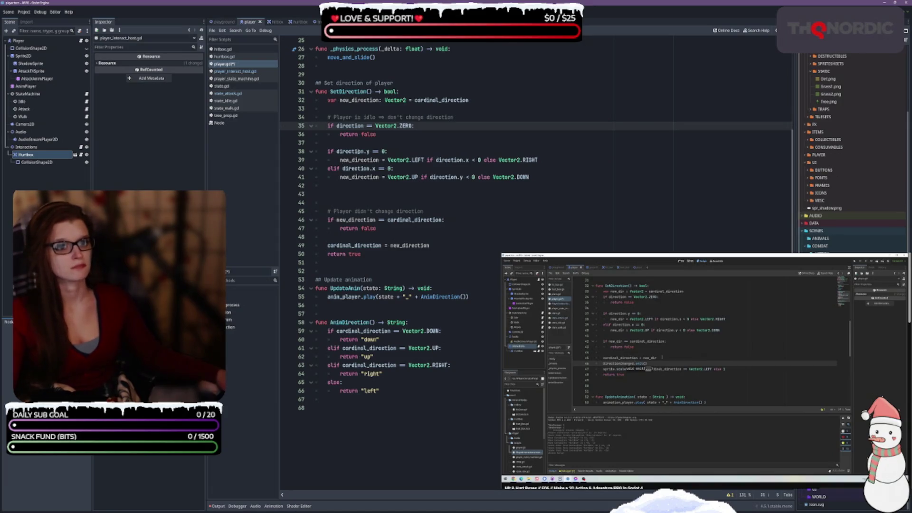
{"action": "key", "text": "Down"}
{"action": "key", "text": "End"}
{"action": "key", "text": "Down"}
{"action": "key", "text": "Down"}
{"action": "key", "text": "Down"}
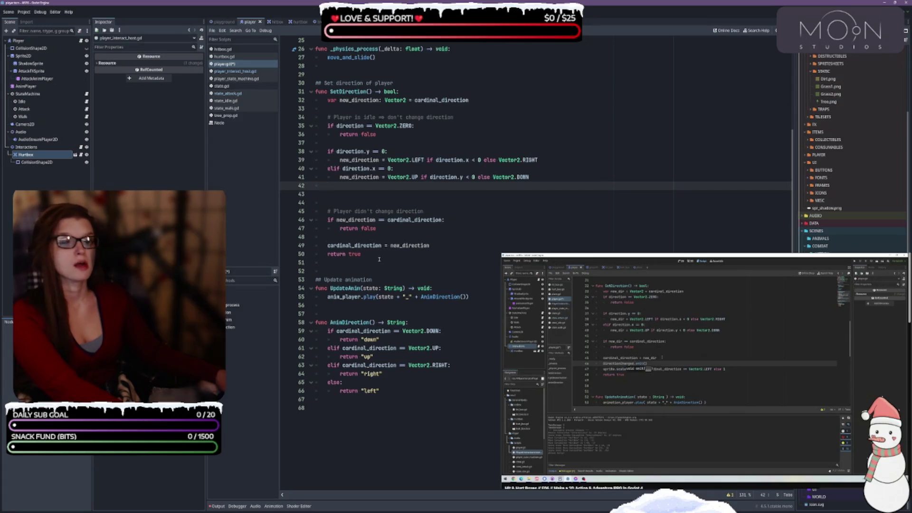
{"action": "left_click", "coordinate": [407, 205]}
Remove the extra blank line and add a DirectionChanged.emit call after the cardinal_direction assignment.
{"action": "key", "text": "BackSpace"}
{"action": "key", "text": "BackSpace"}
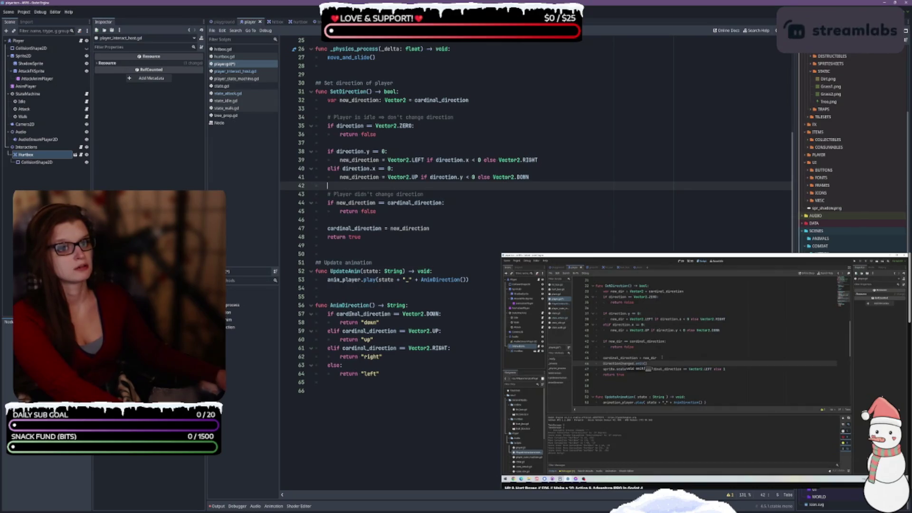
{"action": "left_click", "coordinate": [386, 220]}
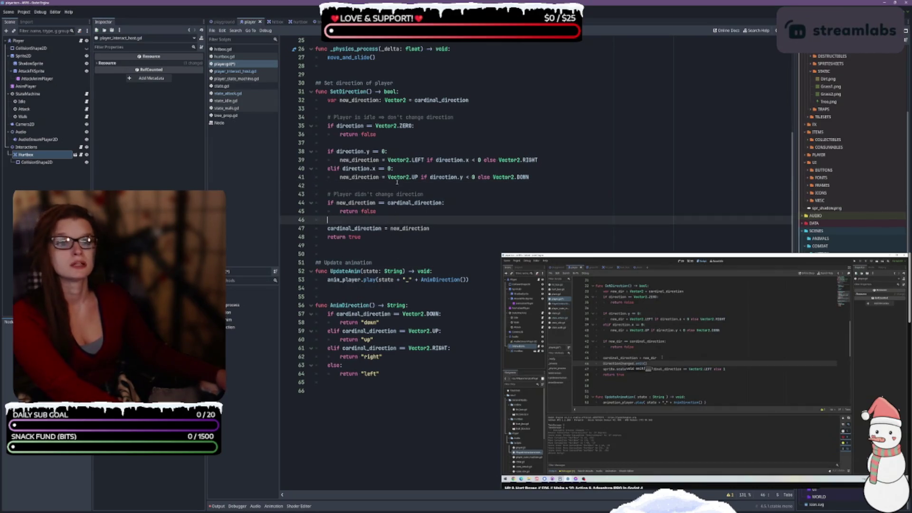
{"action": "left_click", "coordinate": [499, 228]}
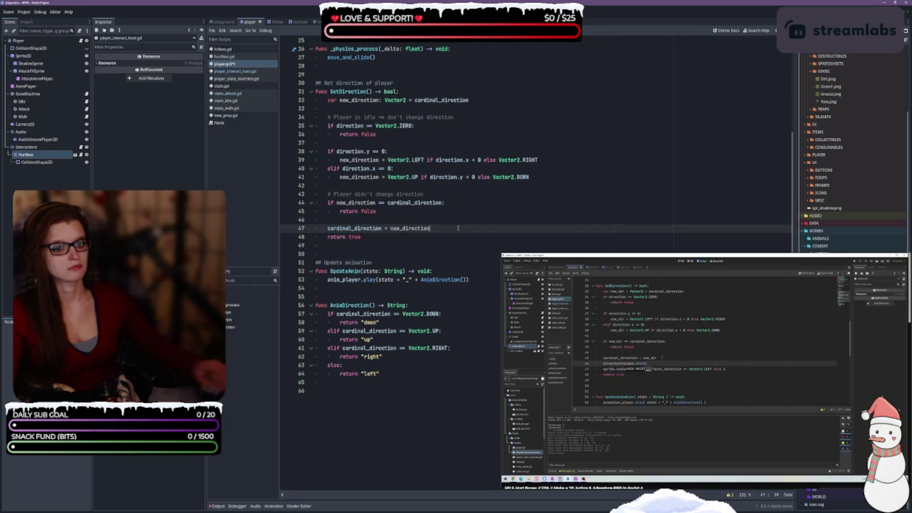
{"action": "key", "text": "Return"}
{"action": "type", "text": "D"}
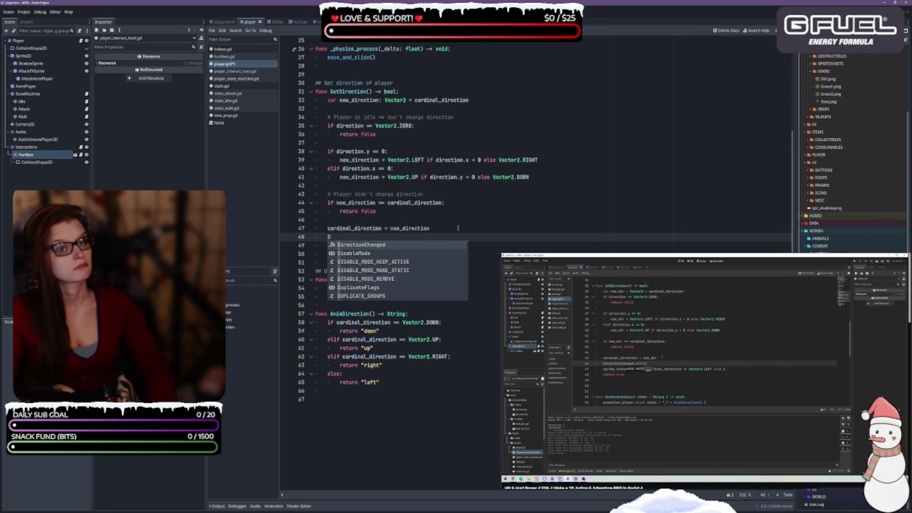
{"action": "key", "text": "Return"}
{"action": "type", "text": "."}
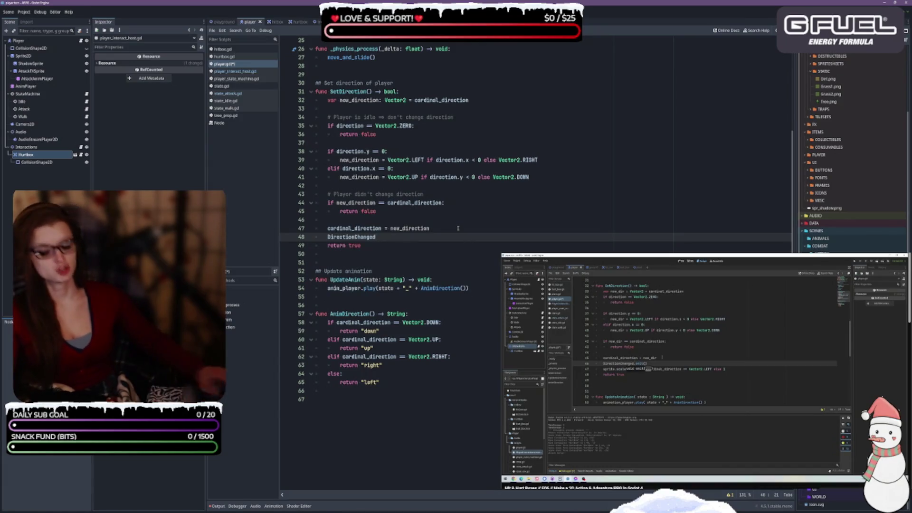
{"action": "type", "text": "emit"}
{"action": "key", "text": "Return"}
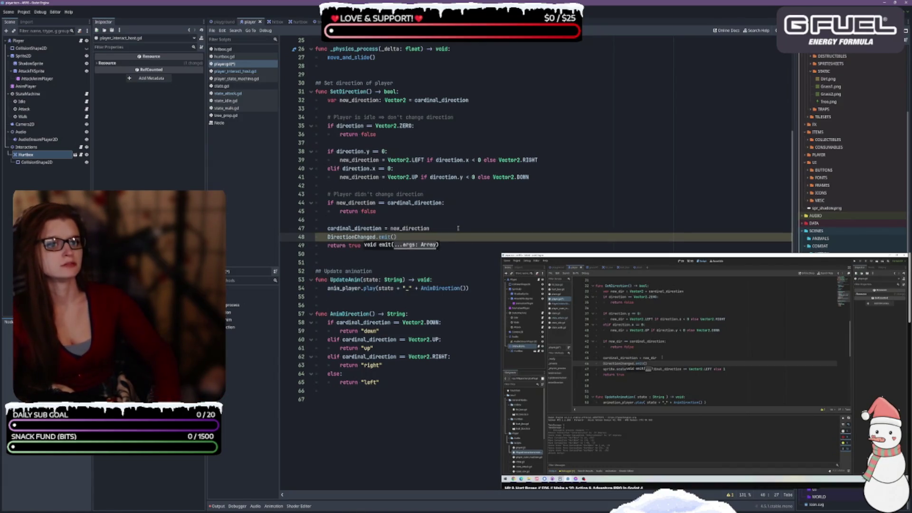
{"action": "key", "text": "ctrl+s"}
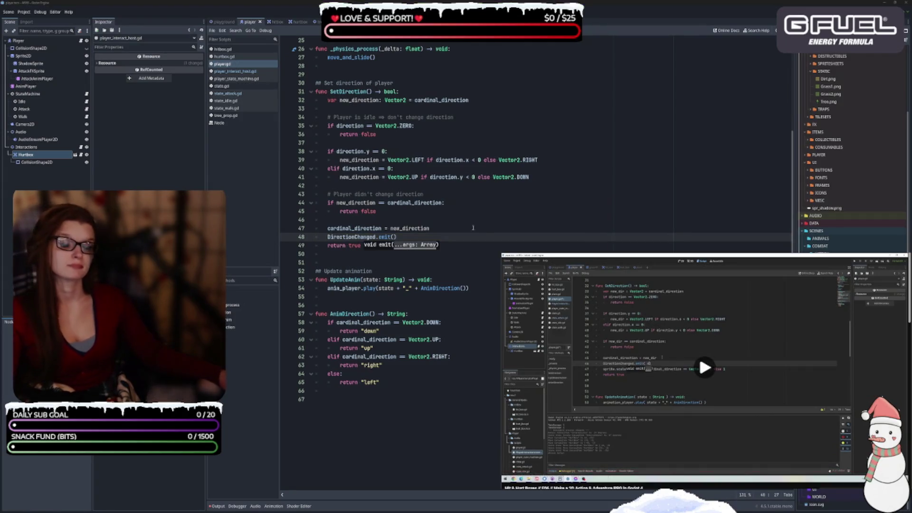
Pass new_direction as the emitted argument and save player.gd.
{"action": "left_click", "coordinate": [450, 236]}
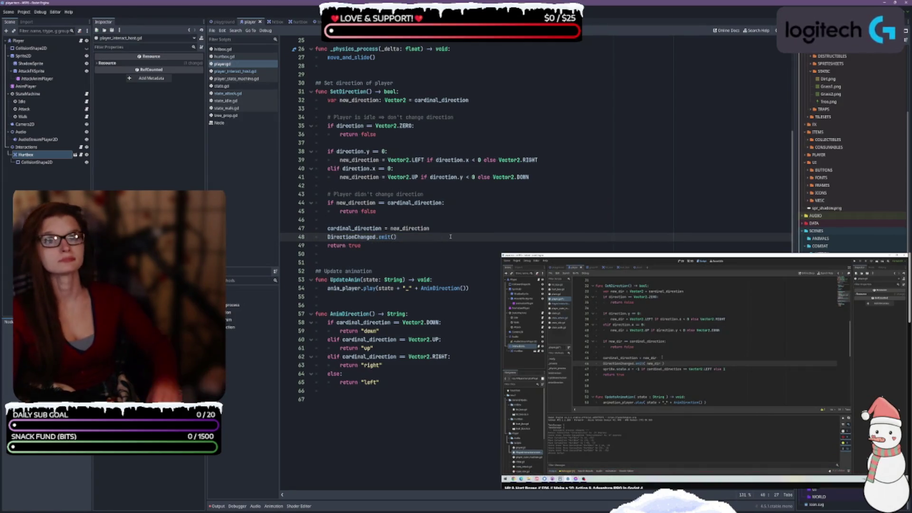
{"action": "type", "text": "new_d"}
{"action": "key", "text": "Return"}
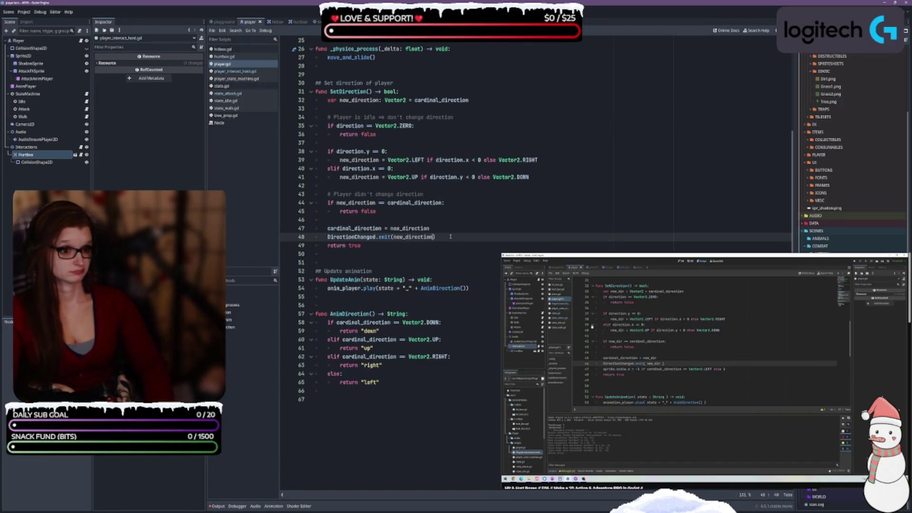
{"action": "type", "text": ")"}
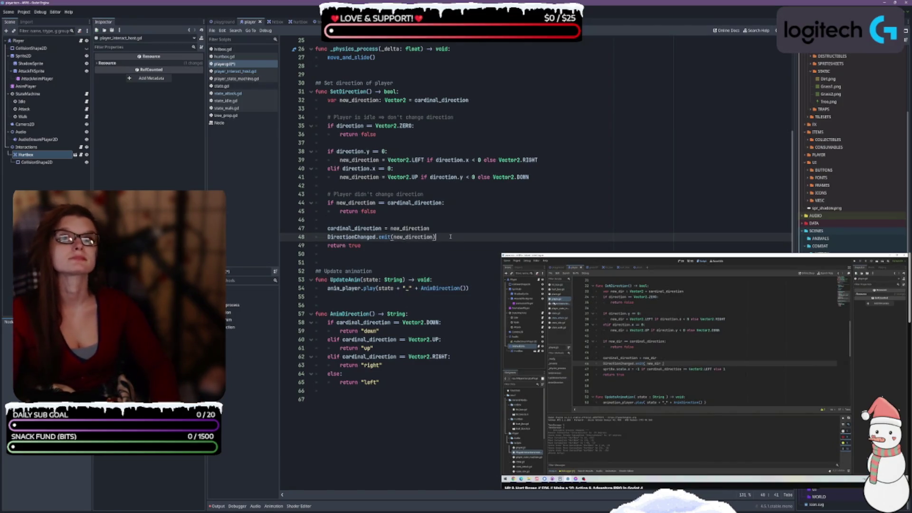
{"action": "mouse_move", "coordinate": [682, 375]}
{"action": "key", "text": "ctrl+s"}
{"action": "left_click", "coordinate": [682, 376]}
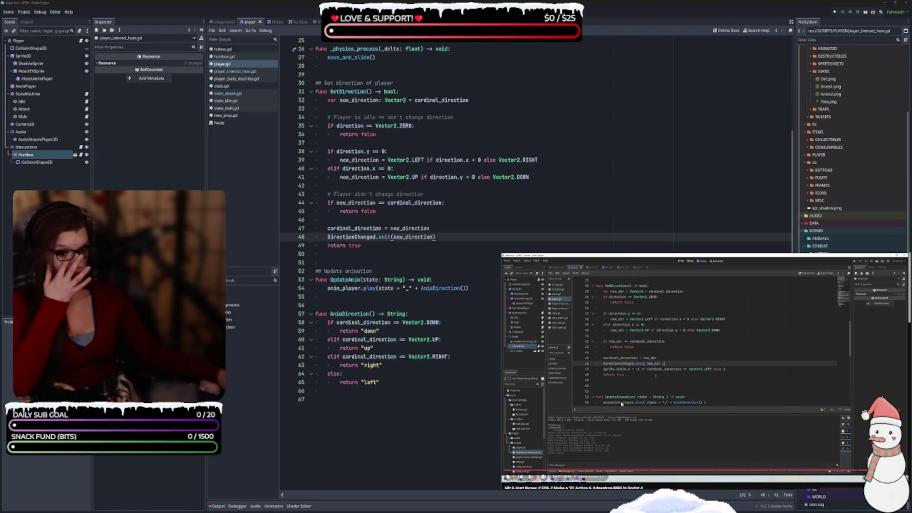
{"action": "left_click", "coordinate": [651, 376]}
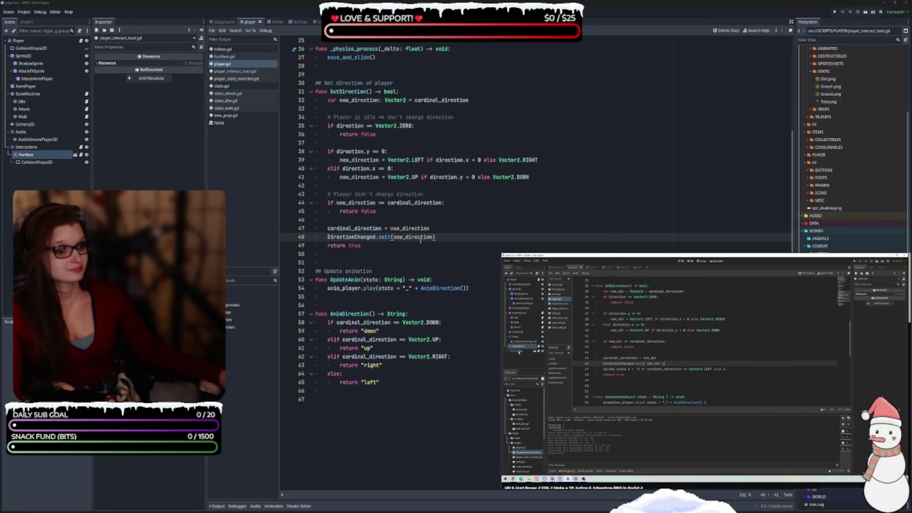
{"action": "left_click", "coordinate": [463, 236]}
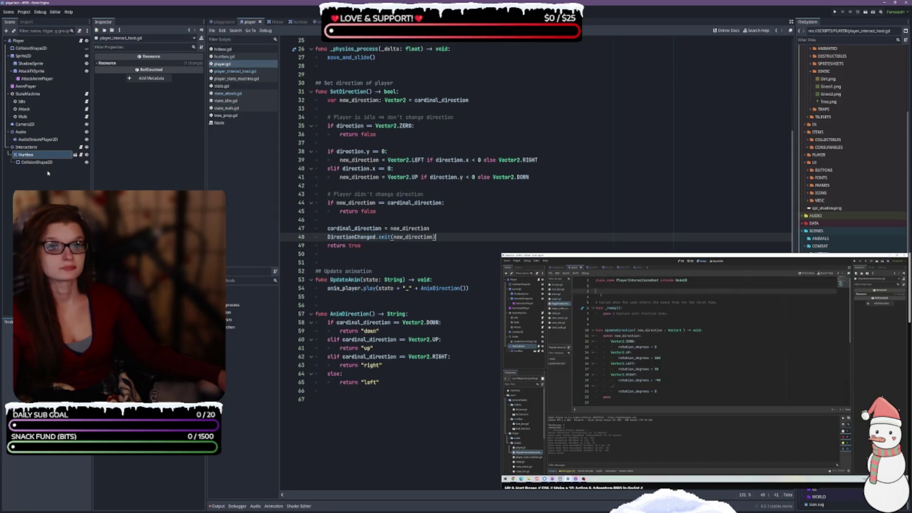
{"action": "left_click", "coordinate": [81, 147]}
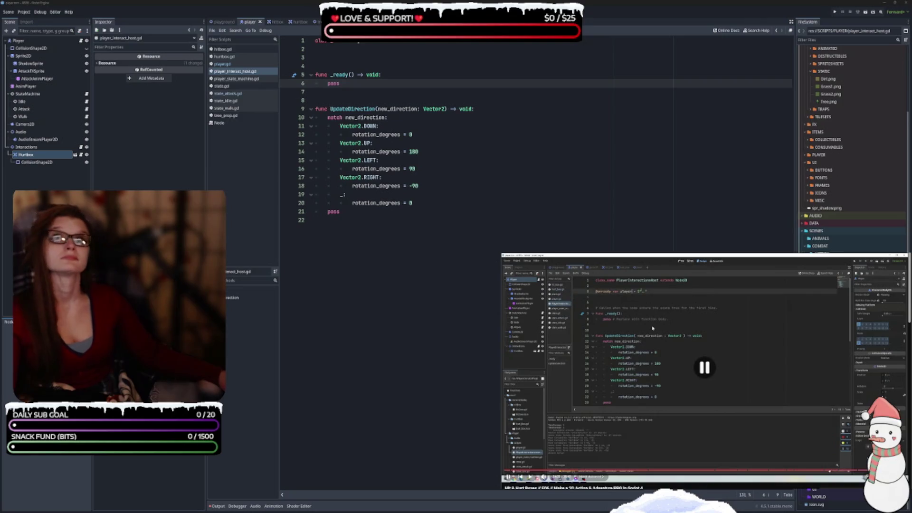
Move extends Node2D onto its own line at the top of player_interact_host.gd.
{"action": "left_click", "coordinate": [344, 56]}
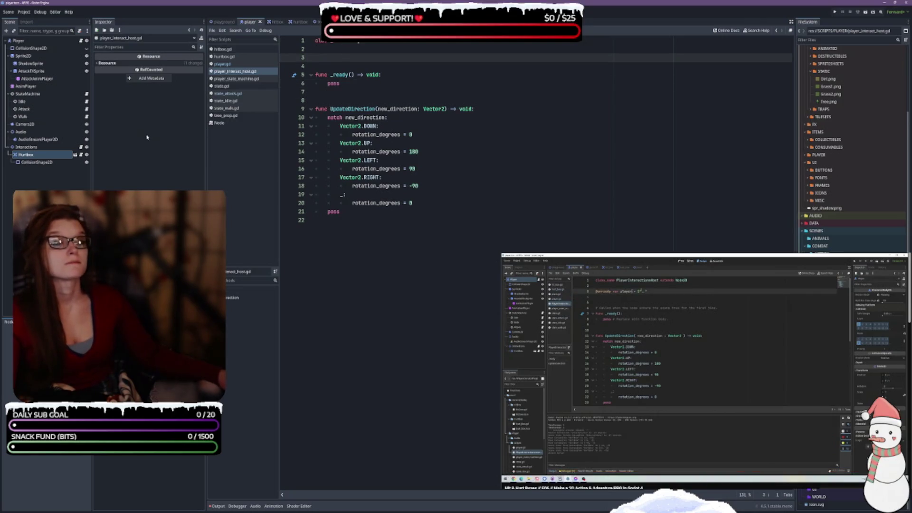
{"action": "left_click", "coordinate": [400, 45]}
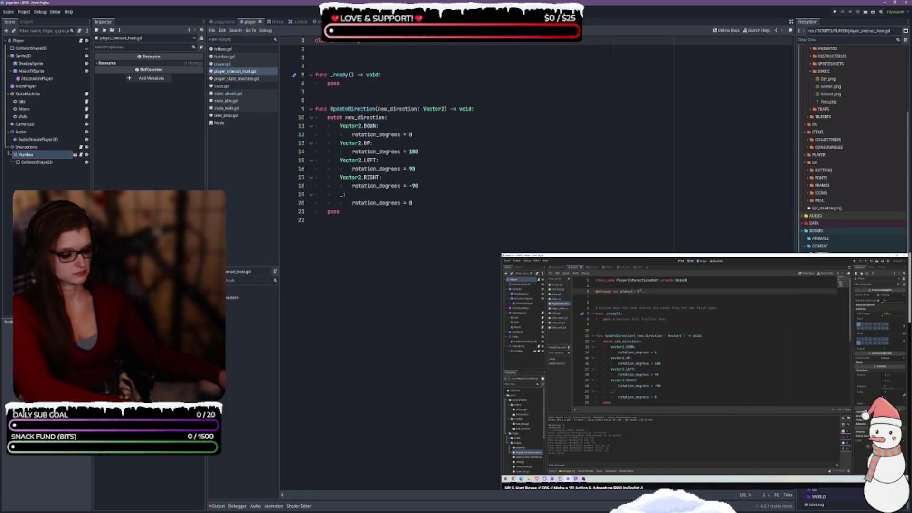
{"action": "key", "text": "Return"}
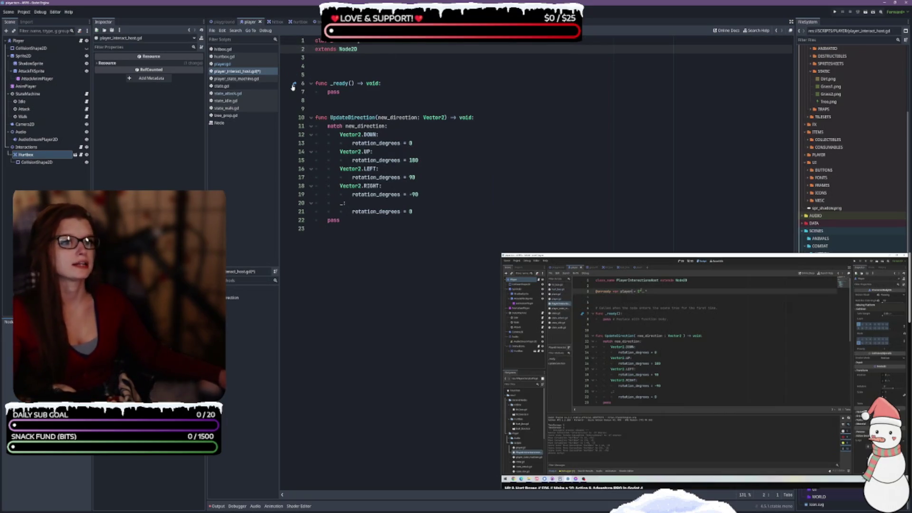
{"action": "left_click", "coordinate": [352, 63]}
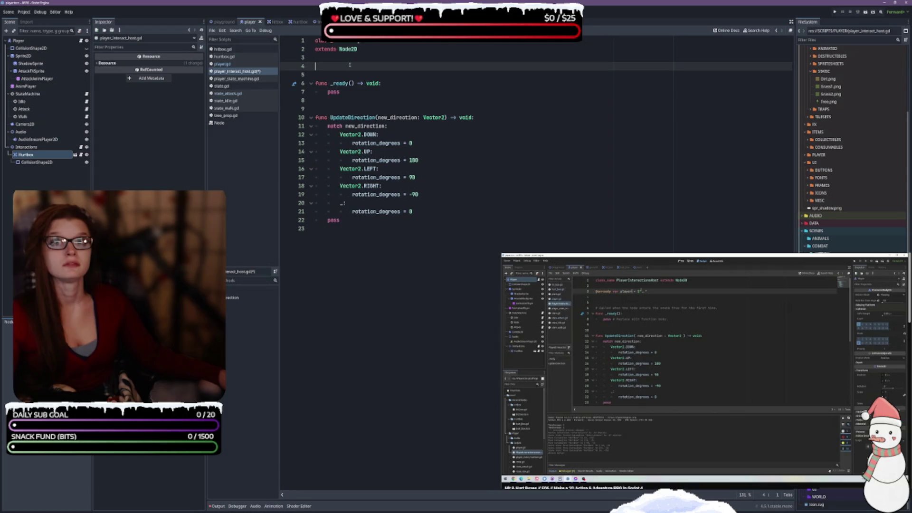
{"action": "left_click", "coordinate": [19, 41], "text": "ctrl"}
{"action": "mouse_move", "coordinate": [19, 40]}
{"action": "left_mouse_down"}
{"action": "mouse_move", "coordinate": [413, 87]}
{"action": "mouse_move", "coordinate": [351, 58]}
{"action": "mouse_move", "coordinate": [347, 66]}
{"action": "left_mouse_up"}
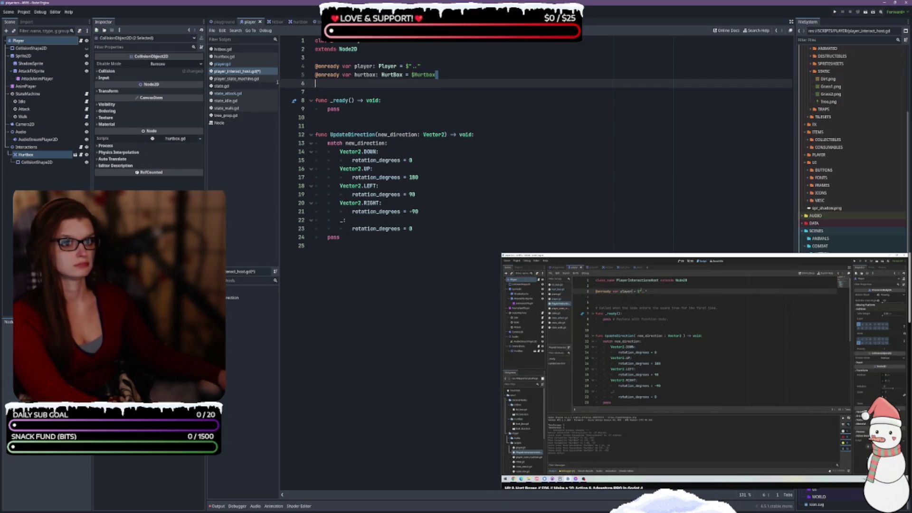
{"action": "key", "text": "Up"}
{"action": "key", "text": "shift+End"}
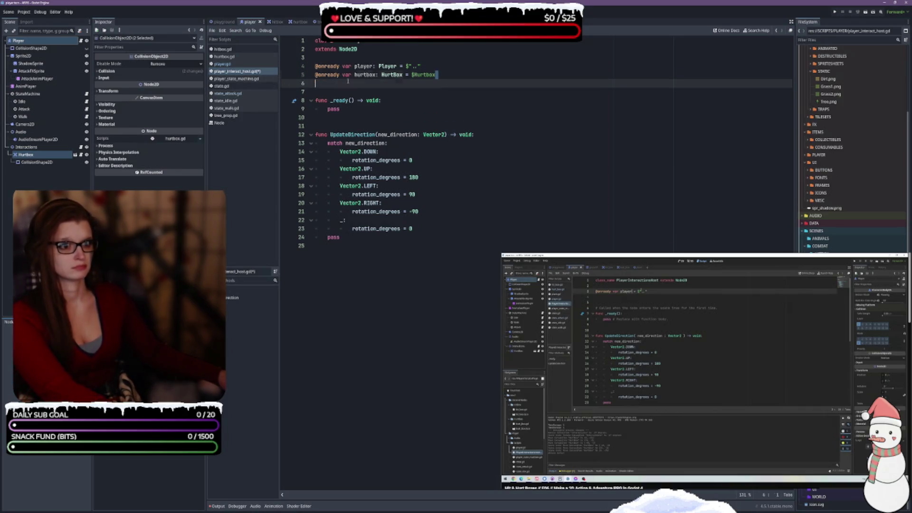
{"action": "key", "text": "BackSpace"}
{"action": "key", "text": "BackSpace"}
{"action": "key", "text": "ctrl+s"}
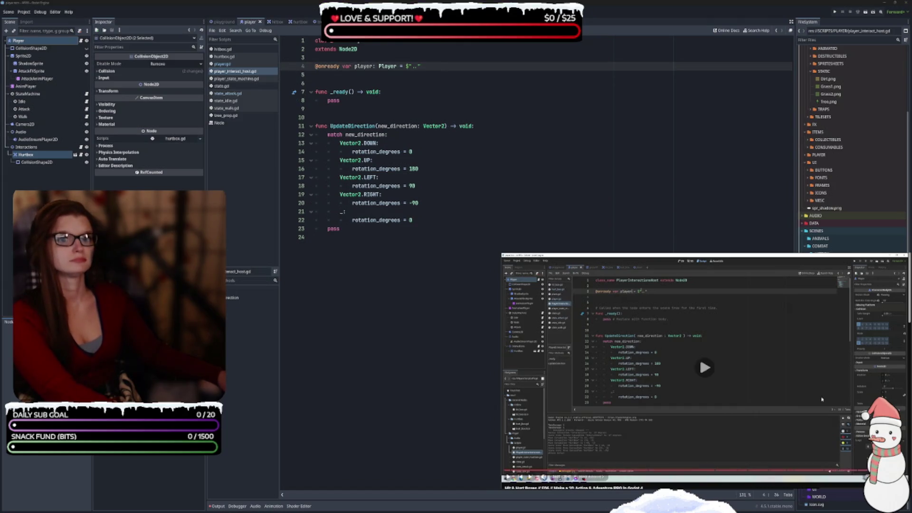
{"action": "key", "text": "Left"}
{"action": "key", "text": "Left"}
{"action": "key", "text": "Left"}
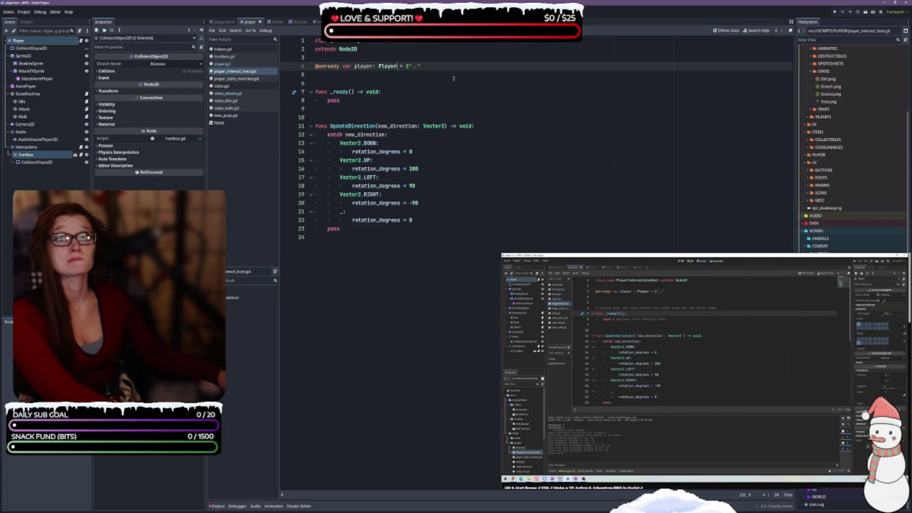
{"action": "key", "text": "End"}
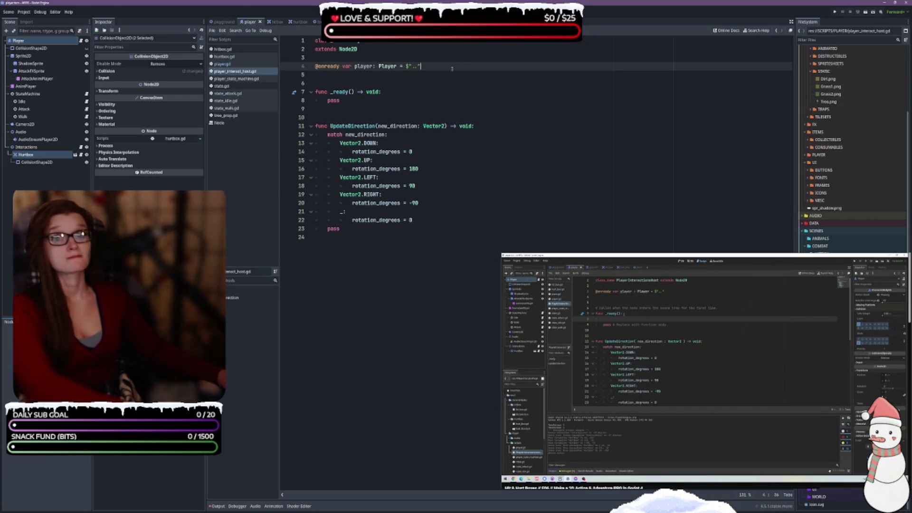
Add player.DirectionChanged.connect(UpdateDirection) inside _ready, above pass.
{"action": "left_click", "coordinate": [400, 91]}
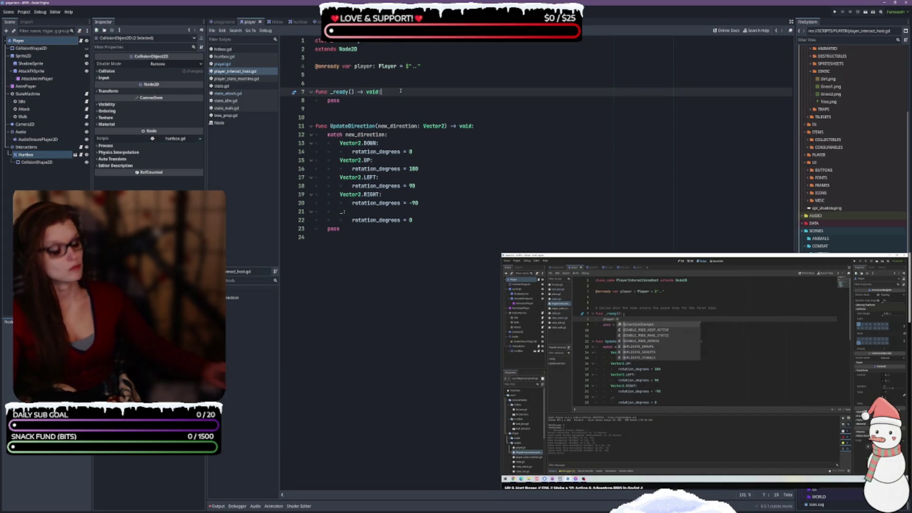
{"action": "key", "text": "Return"}
{"action": "type", "text": "layer.dir3"}
{"action": "key", "text": "BackSpace"}
{"action": "key", "text": "BackSpace"}
{"action": "key", "text": "BackSpace"}
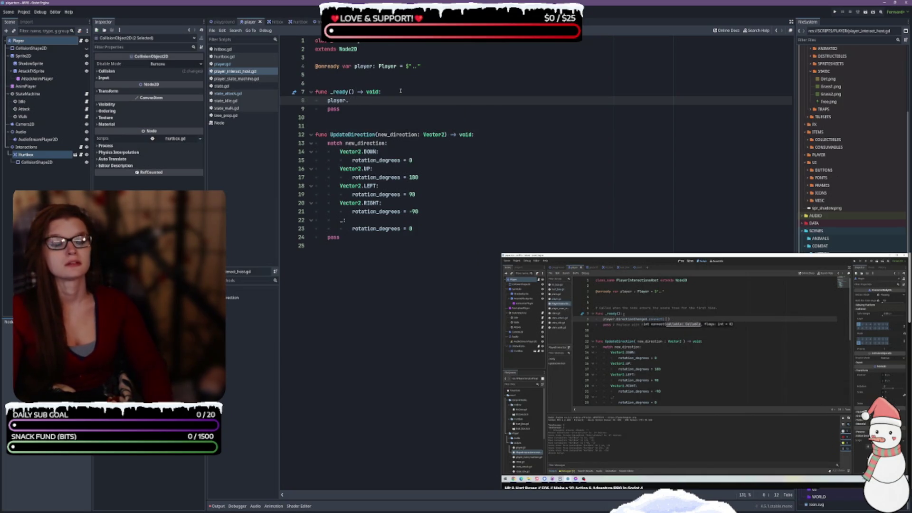
{"action": "key", "text": "Return"}
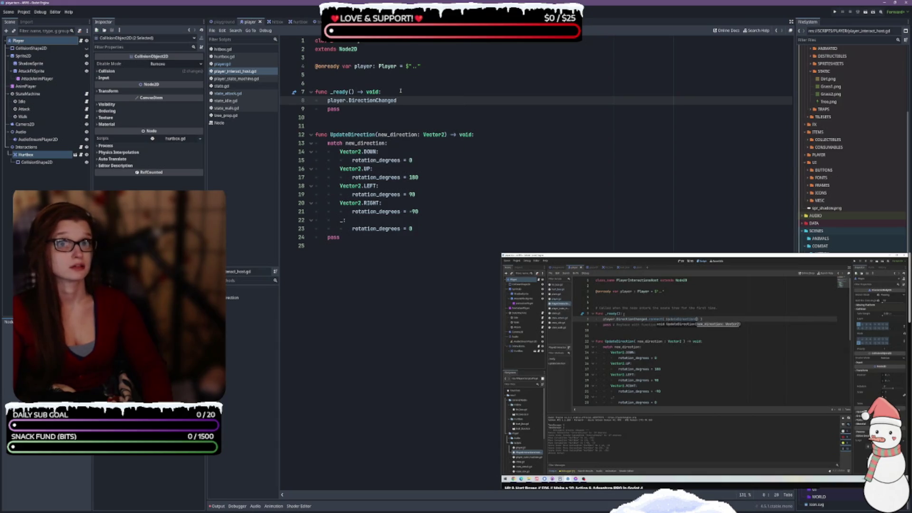
{"action": "type", "text": ".conn"}
{"action": "key", "text": "Return"}
{"action": "type", "text": "Update"}
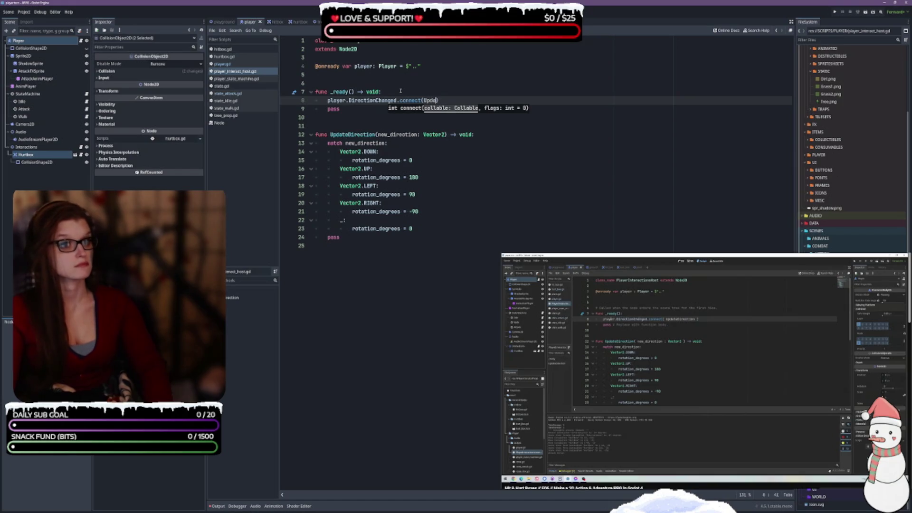
{"action": "key", "text": "Return"}
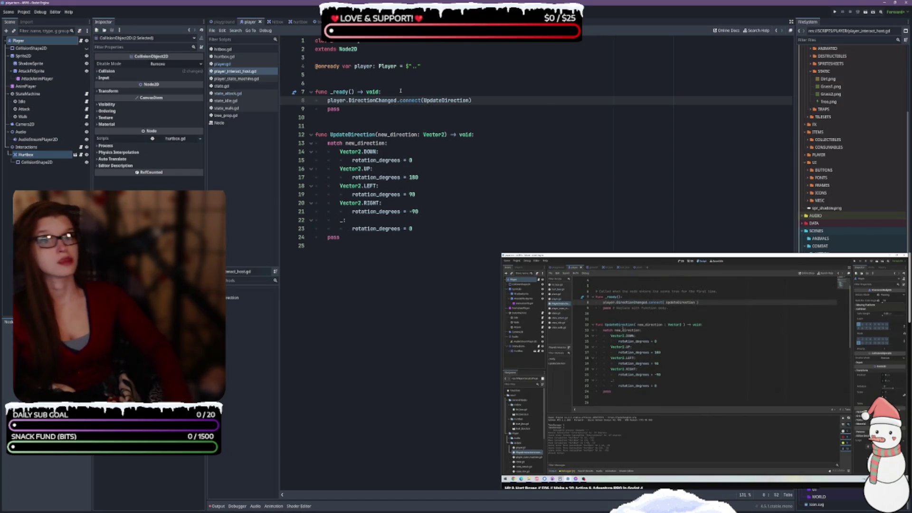
{"action": "key", "text": "Right"}
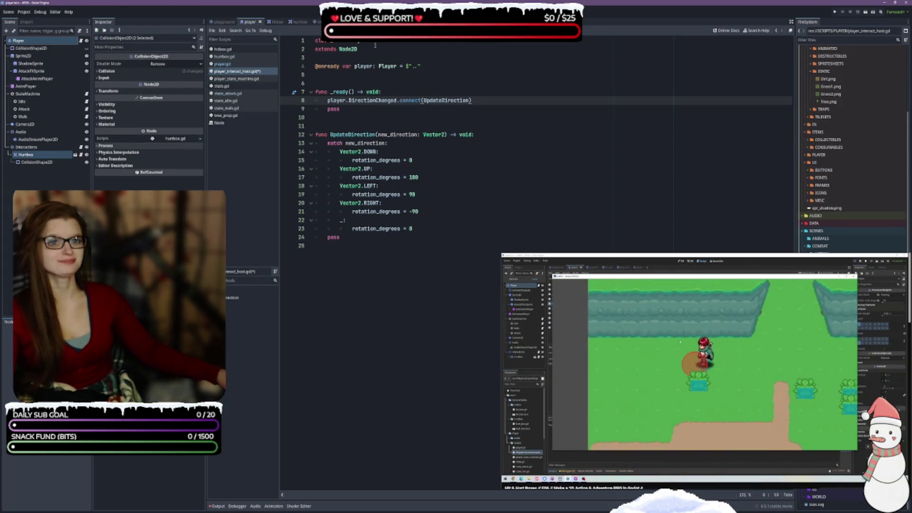
Switch to the playground scene and try running the project, declining to set a main scene.
{"action": "left_click", "coordinate": [223, 22]}
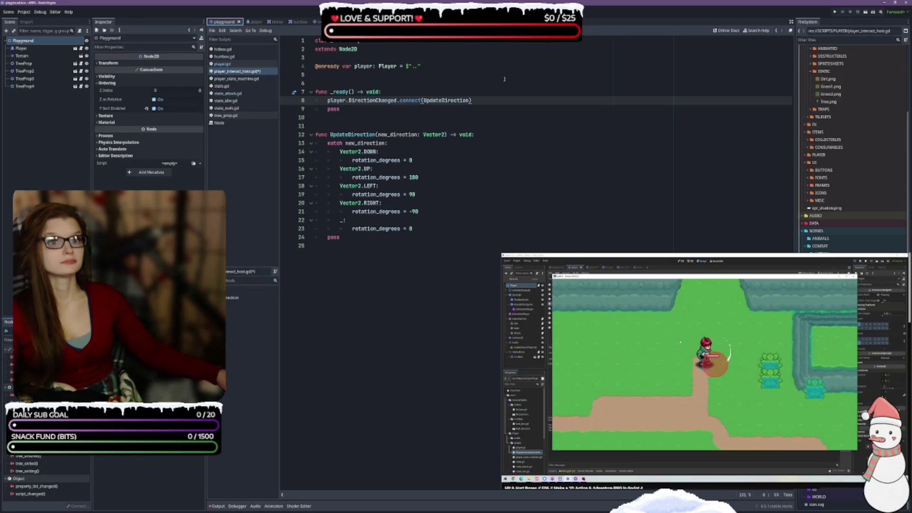
{"action": "key", "text": "F5"}
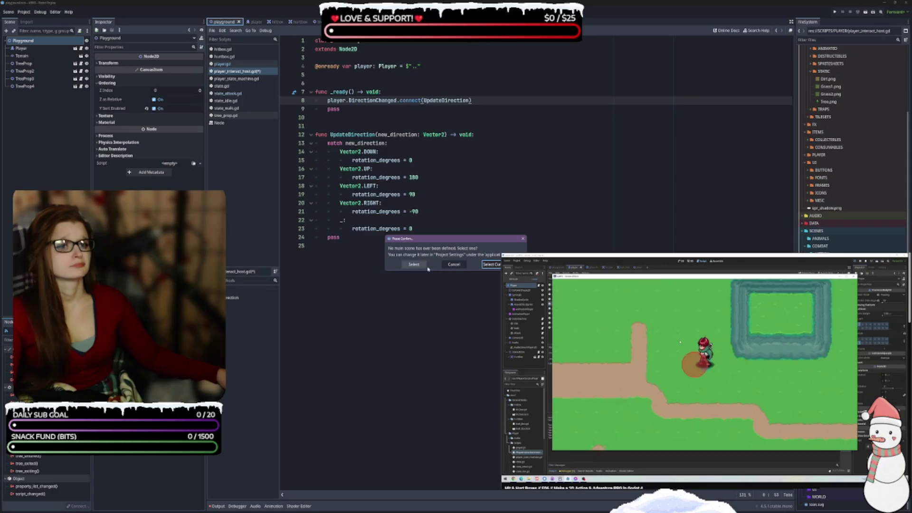
{"action": "left_click", "coordinate": [454, 265]}
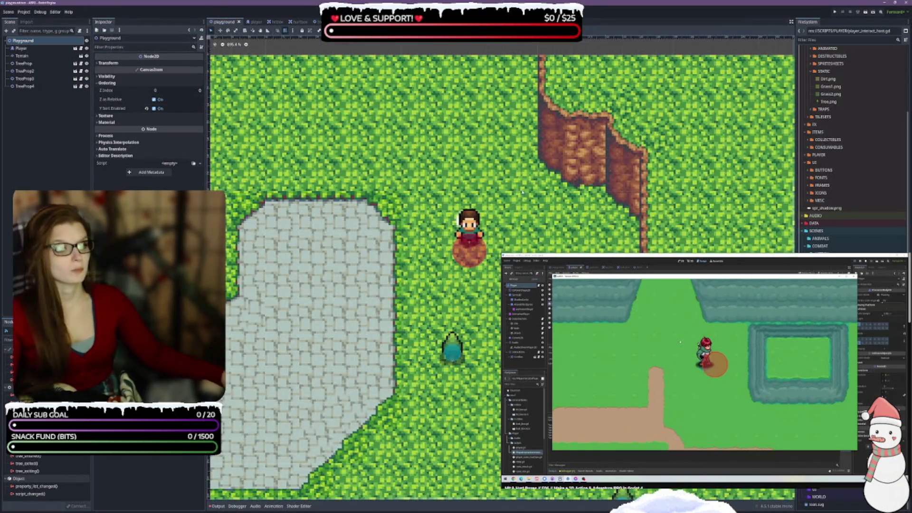
Collapse the Terrain tile map panel and run the playground scene from the toolbar.
{"action": "left_click", "coordinate": [22, 56]}
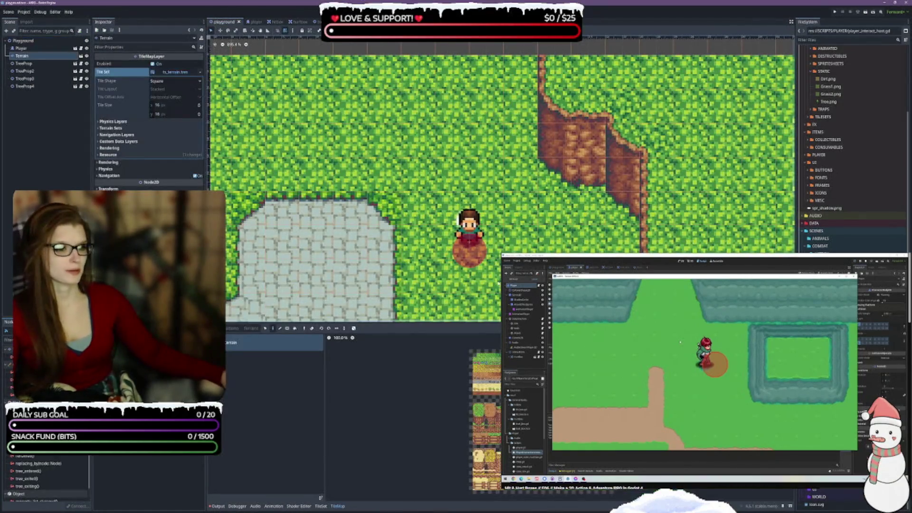
{"action": "left_click", "coordinate": [338, 506]}
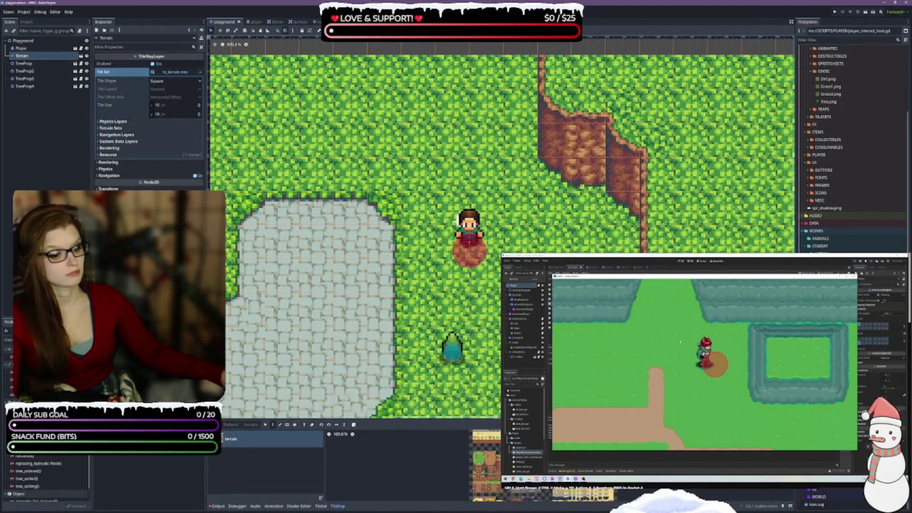
{"action": "left_click", "coordinate": [388, 244]}
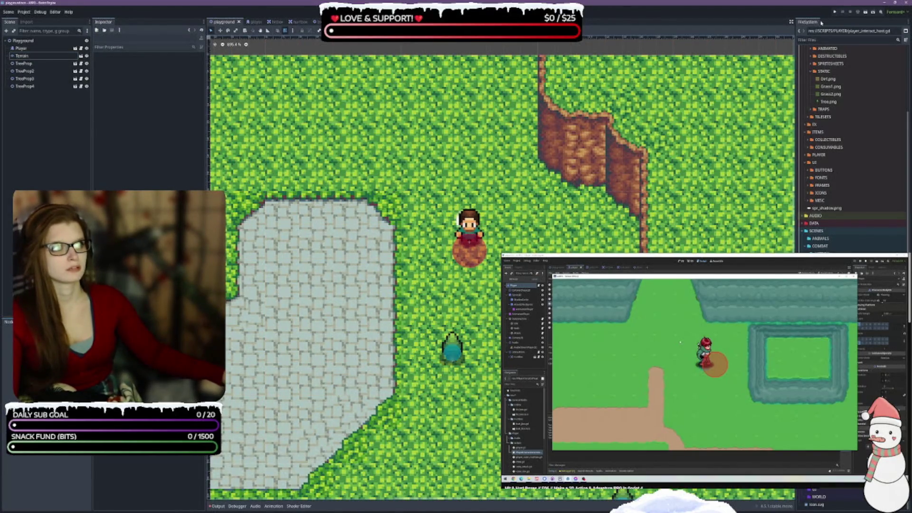
{"action": "left_click", "coordinate": [865, 13]}
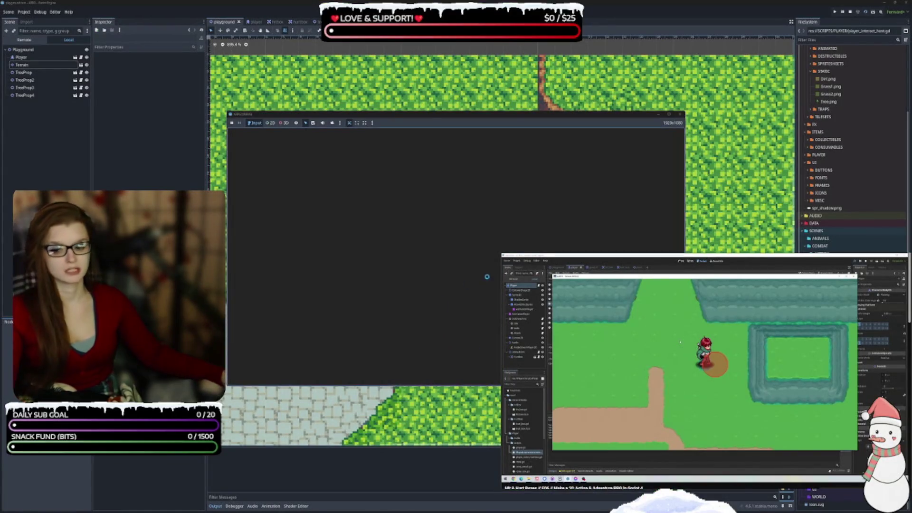
Walk the player up, down, left, right and diagonally around the grass map, then stop the game.
{"action": "key", "text": "Up"}
{"action": "key", "text": "Left"}
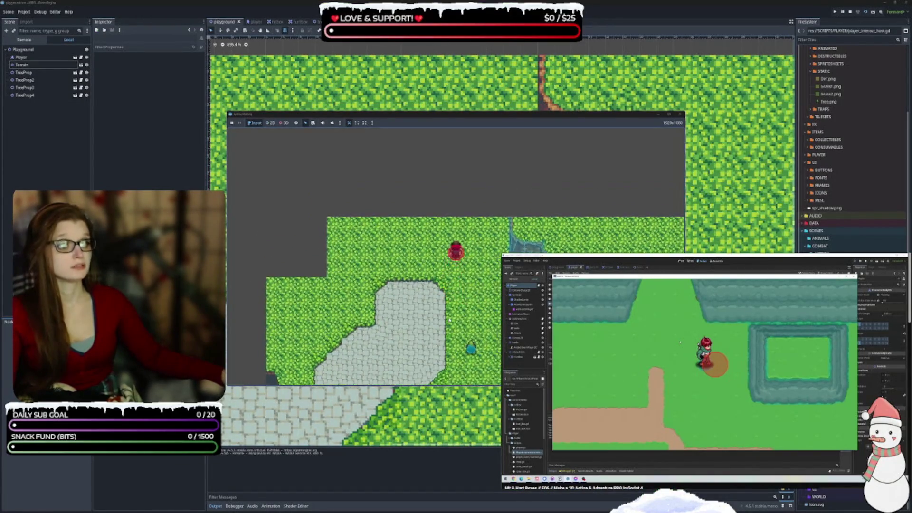
{"action": "key", "text": "Down"}
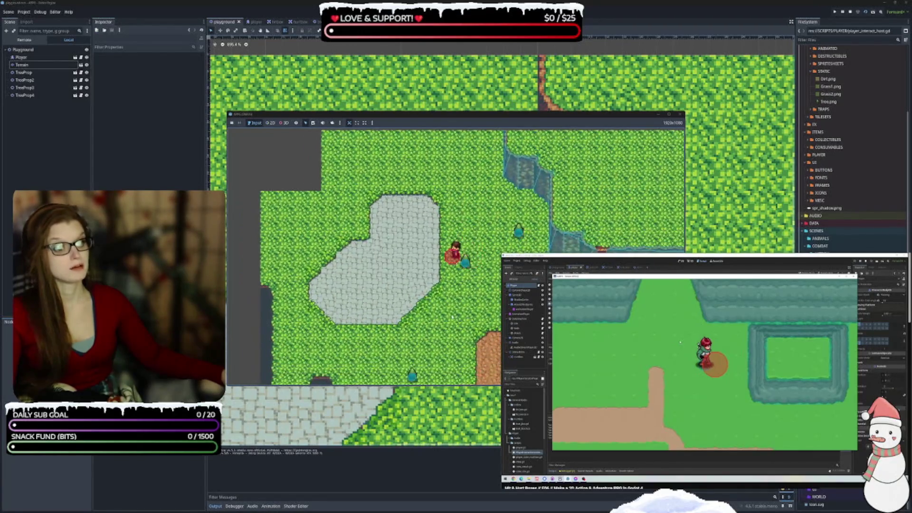
{"action": "key", "text": "Right"}
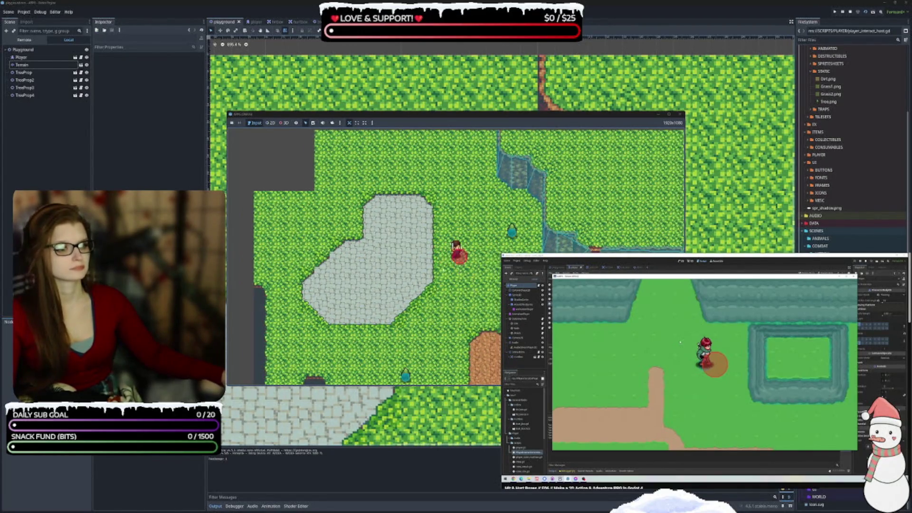
{"action": "key", "text": "Up"}
{"action": "key", "text": "Right"}
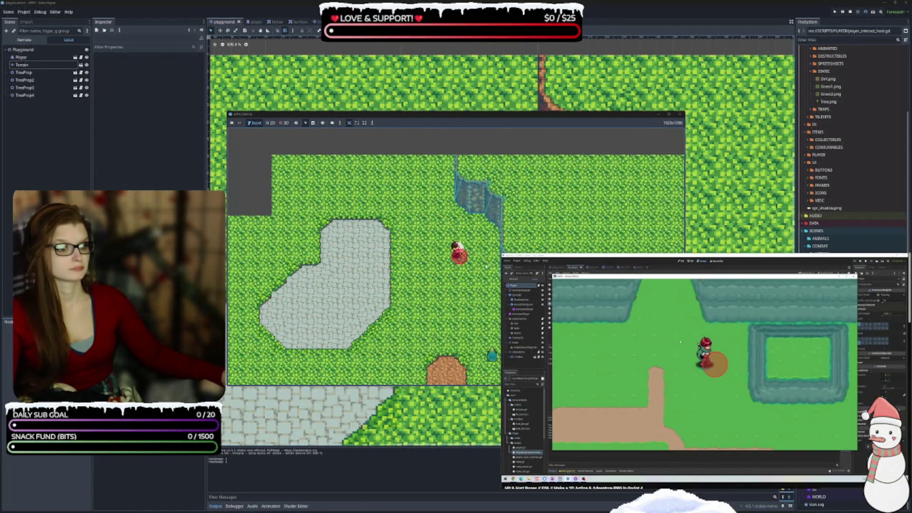
{"action": "key", "text": "Down"}
{"action": "key", "text": "Right"}
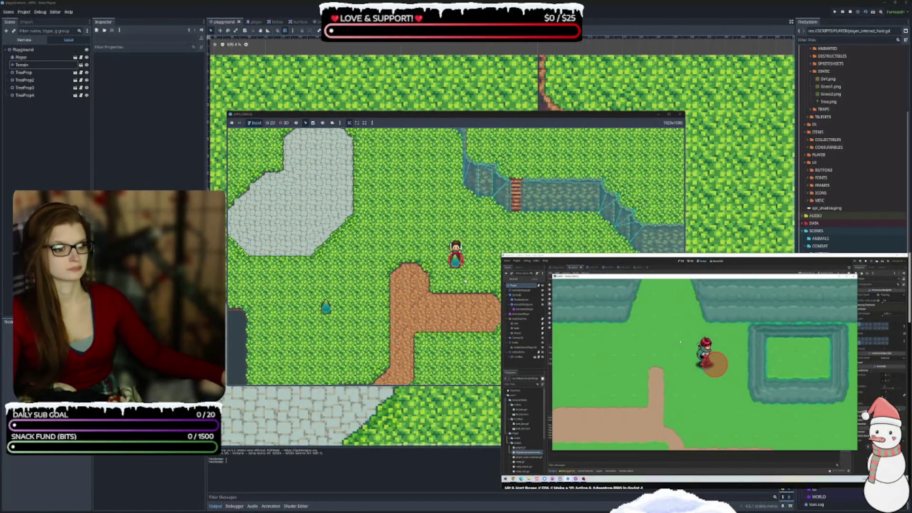
{"action": "key", "text": "Down"}
{"action": "key", "text": "Left"}
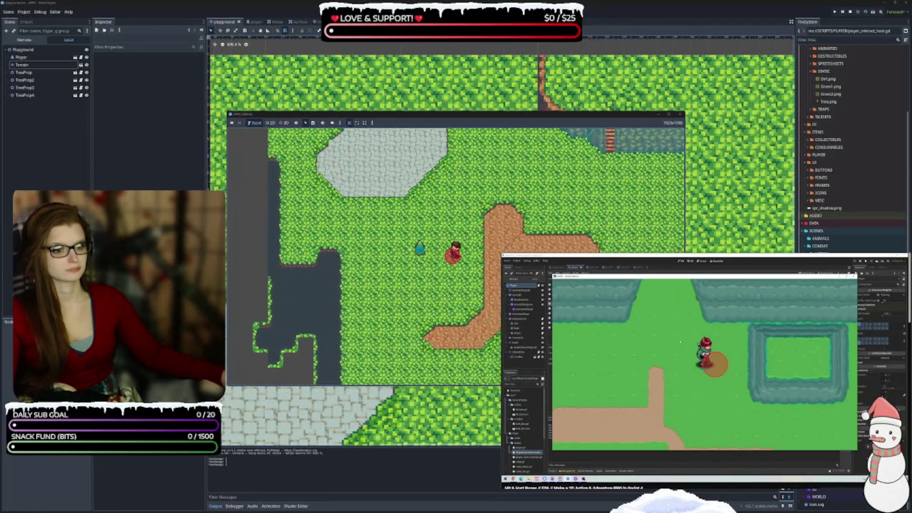
{"action": "key", "text": "Up"}
{"action": "key", "text": "Left"}
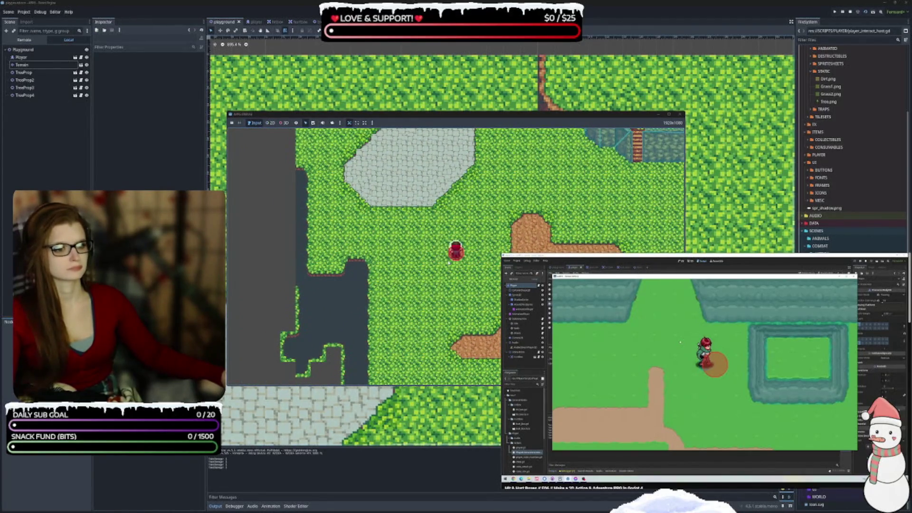
{"action": "key", "text": "Down"}
{"action": "key", "text": "Right"}
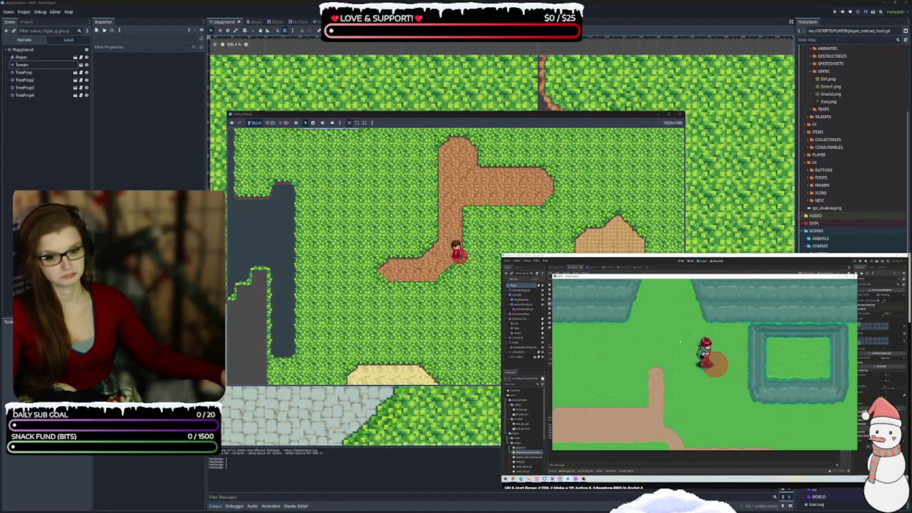
{"action": "key", "text": "Down"}
{"action": "key", "text": "Right"}
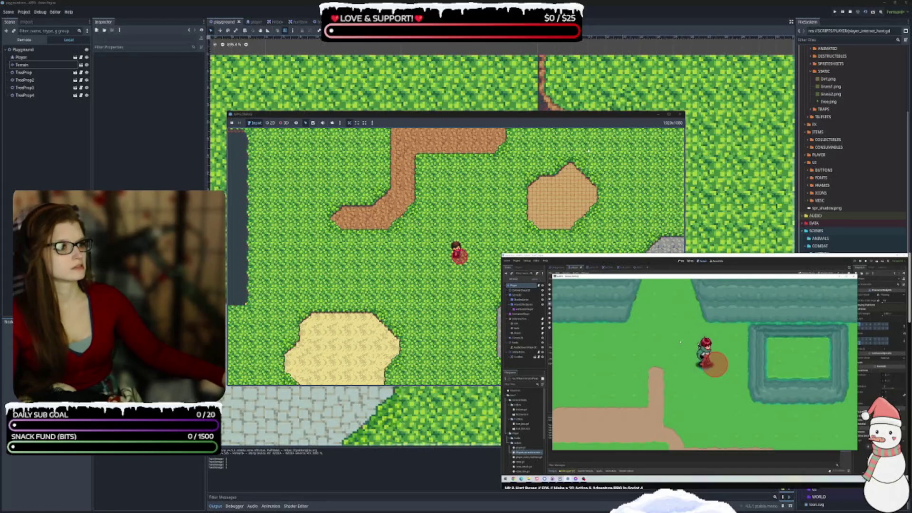
{"action": "left_click", "coordinate": [680, 114]}
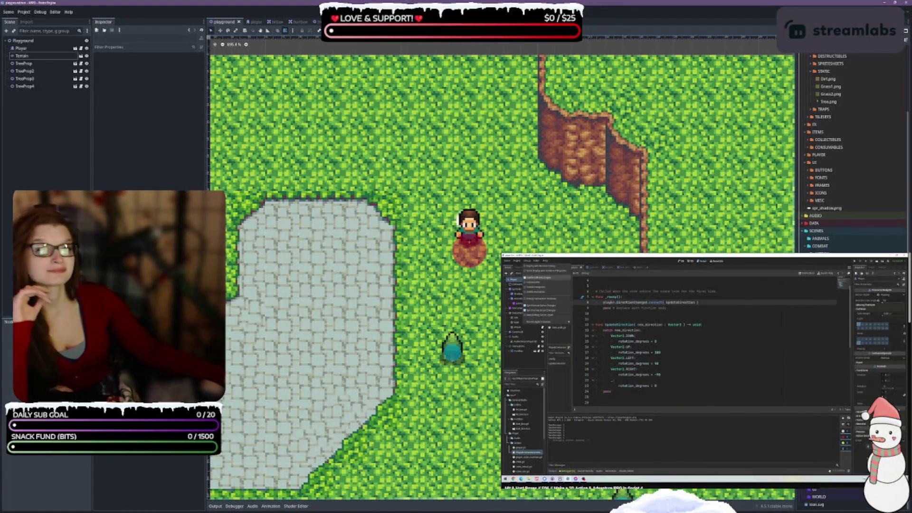
Look through the Debug and Project menus and quit to the project list.
{"action": "left_click", "coordinate": [22, 55]}
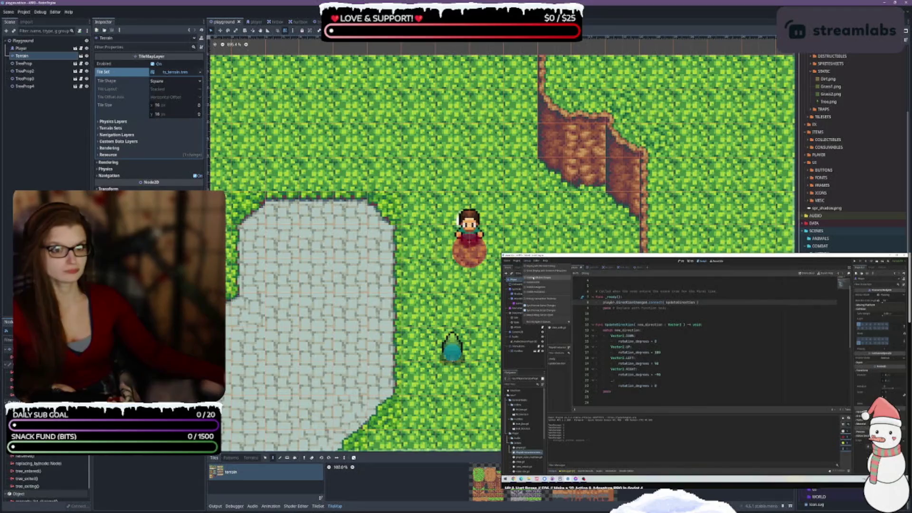
{"action": "left_click", "coordinate": [41, 14]}
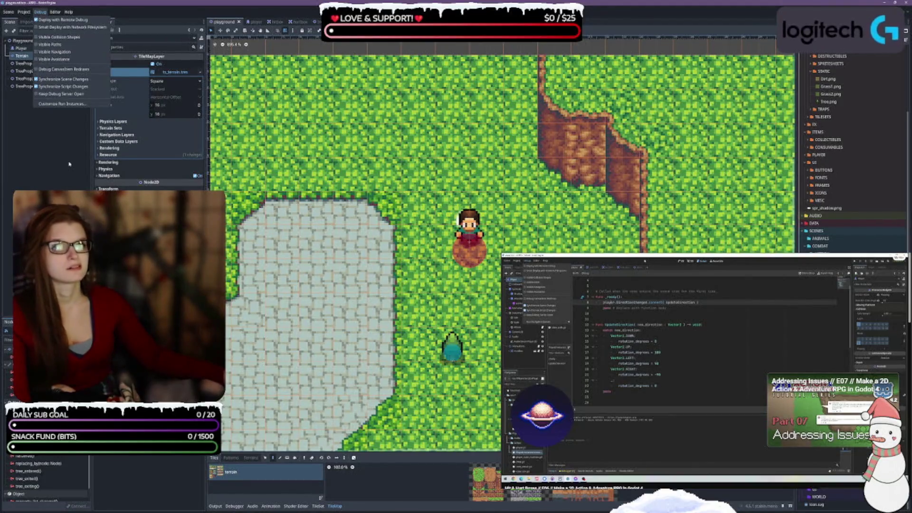
{"action": "left_click", "coordinate": [24, 13]}
{"action": "left_click", "coordinate": [25, 13]}
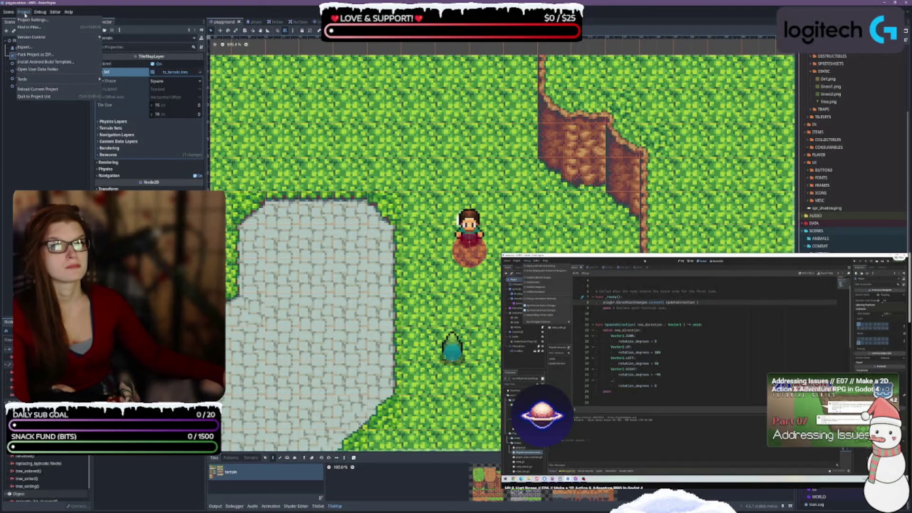
{"action": "mouse_move", "coordinate": [30, 38]}
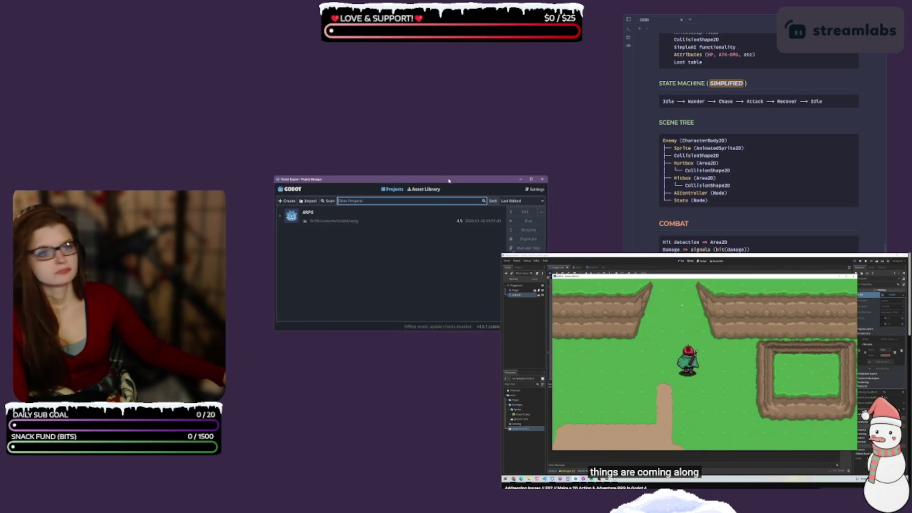
Make the Project Manager taller, check quick settings, and take the Asset Library online.
{"action": "left_click_drag", "start_coordinate": [489, 329], "coordinate": [490, 383]}
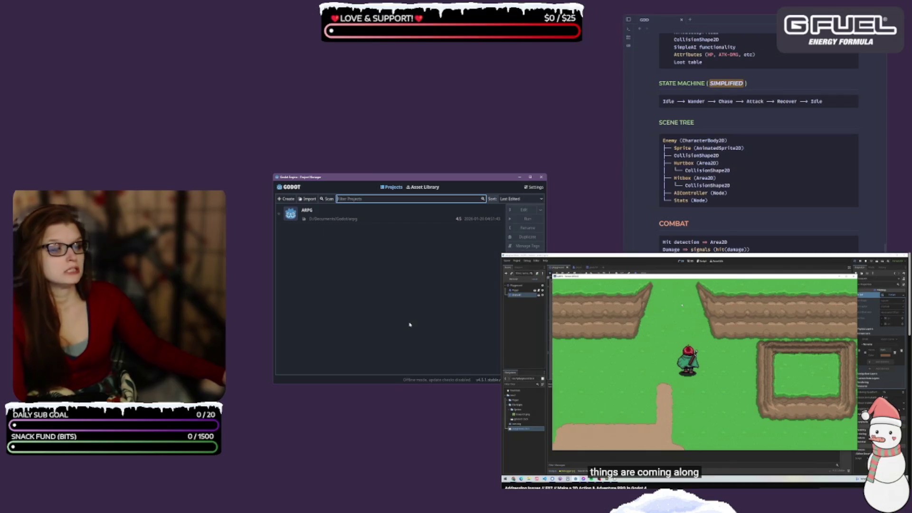
{"action": "left_click", "coordinate": [536, 187]}
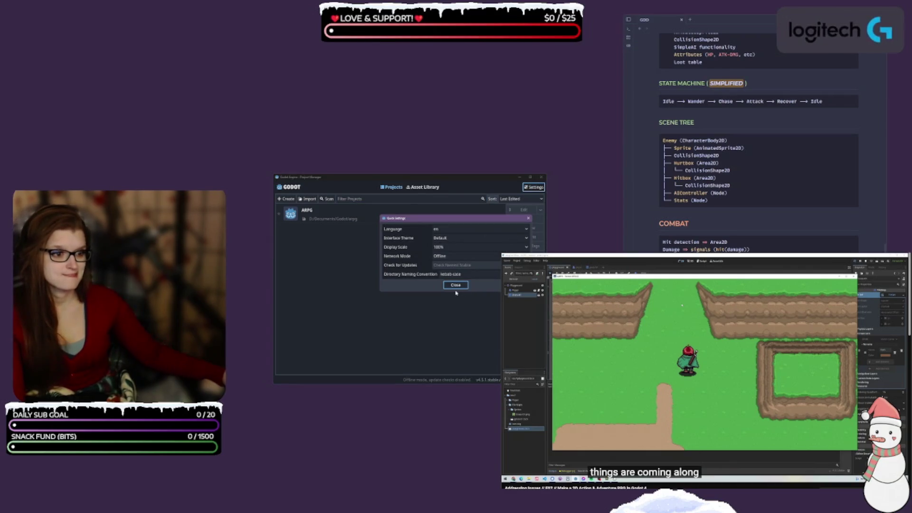
{"action": "left_click", "coordinate": [456, 285]}
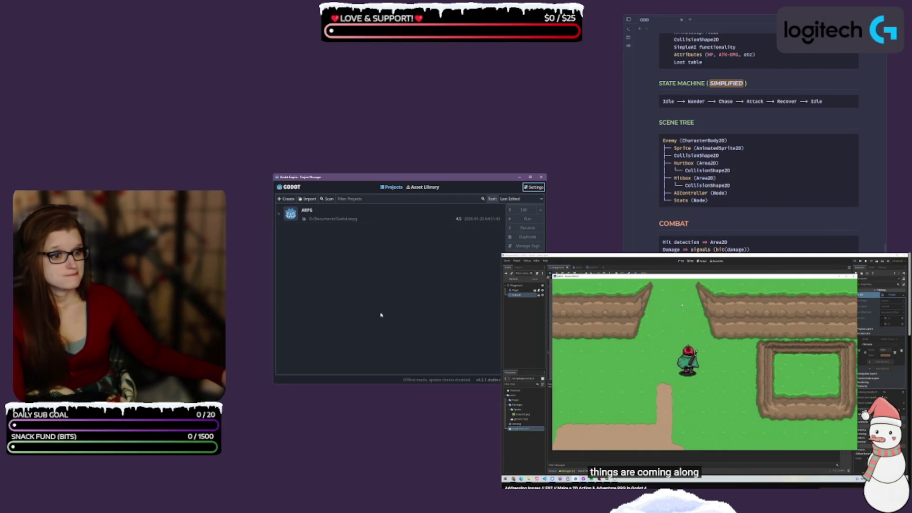
{"action": "left_click", "coordinate": [423, 187]}
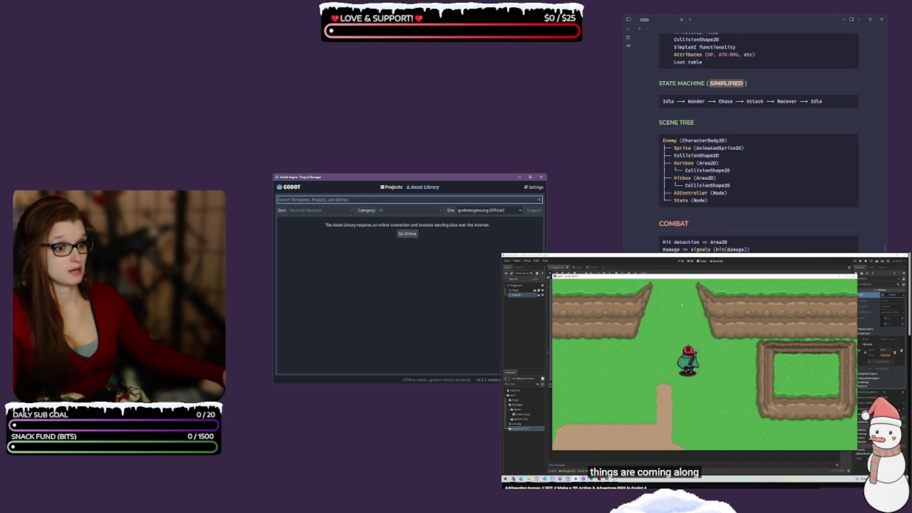
{"action": "left_click", "coordinate": [406, 233]}
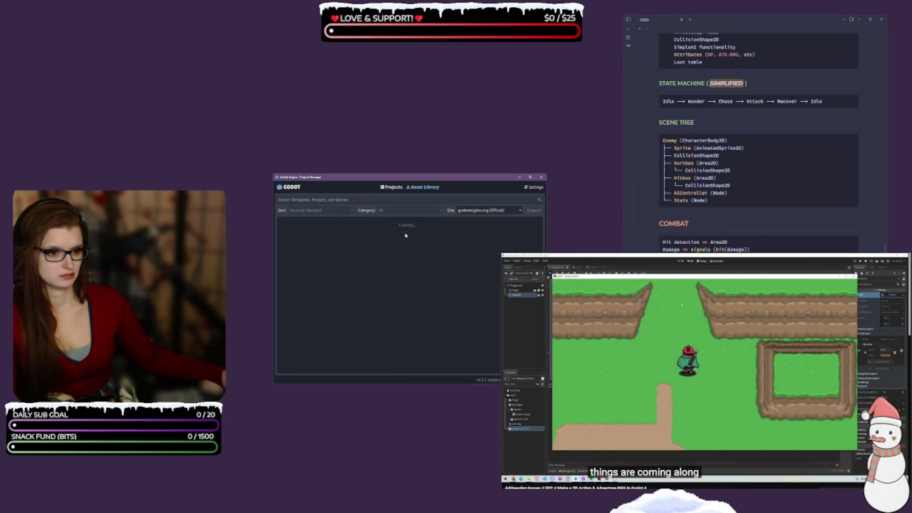
Enlarge the Asset Library window and set its Category filter to Templates.
{"action": "left_click_drag", "start_coordinate": [285, 181], "coordinate": [298, 203]}
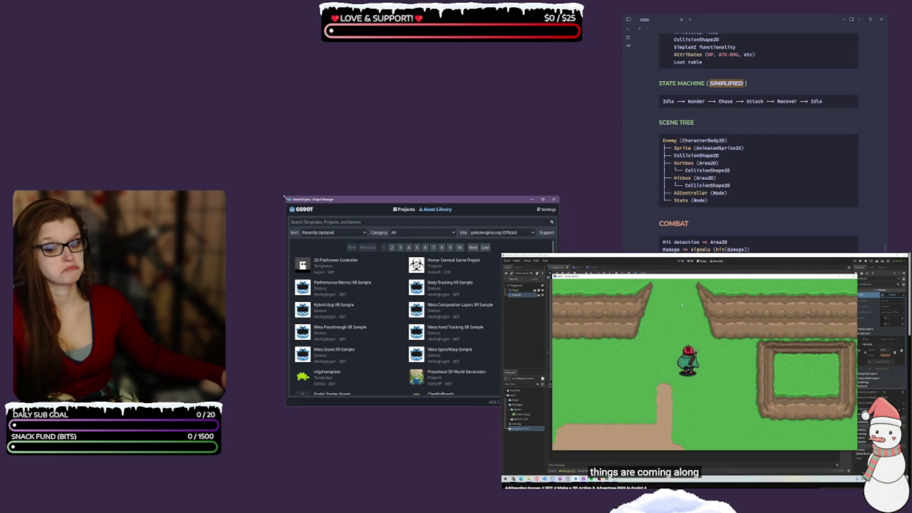
{"action": "left_click_drag", "start_coordinate": [285, 196], "coordinate": [217, 114]}
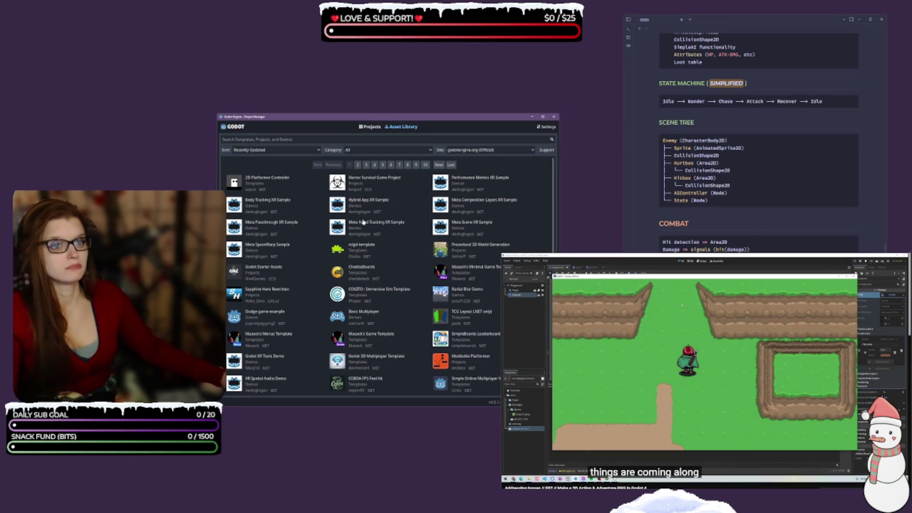
{"action": "left_click", "coordinate": [260, 151]}
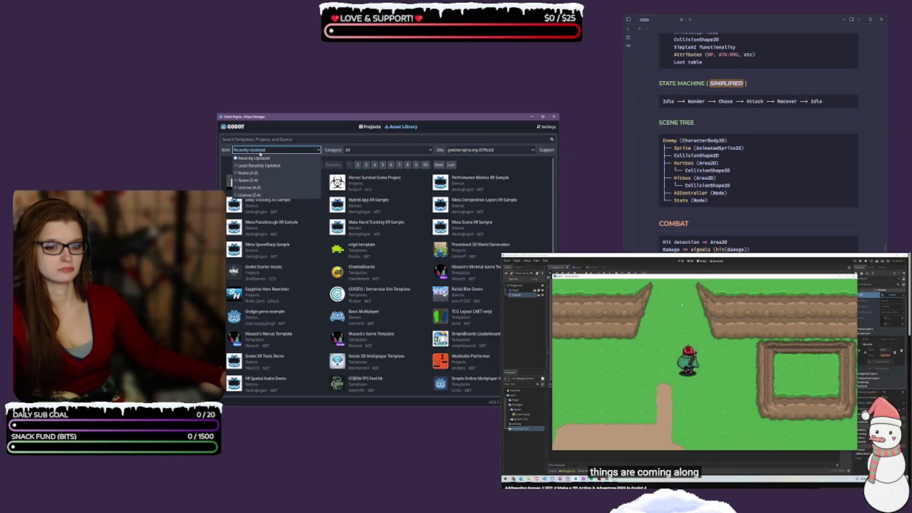
{"action": "left_click", "coordinate": [260, 153]}
{"action": "left_click", "coordinate": [377, 151]}
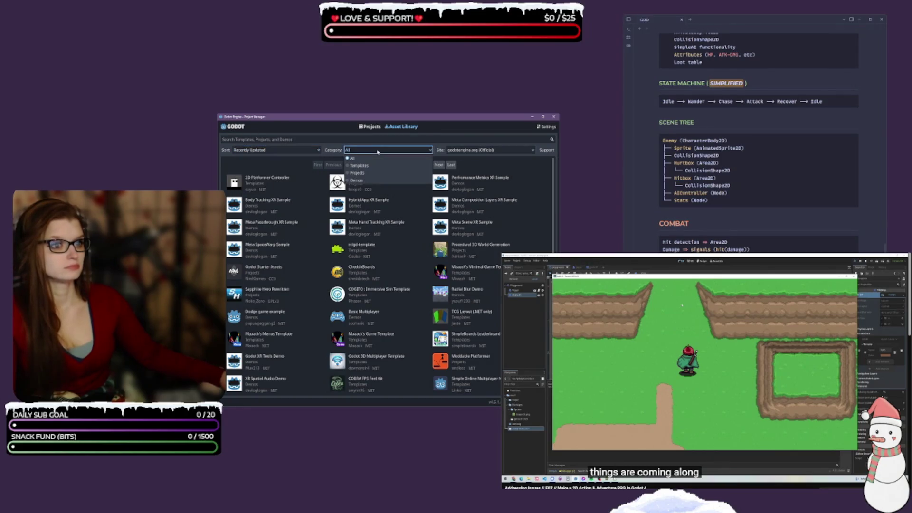
{"action": "left_click", "coordinate": [352, 158]}
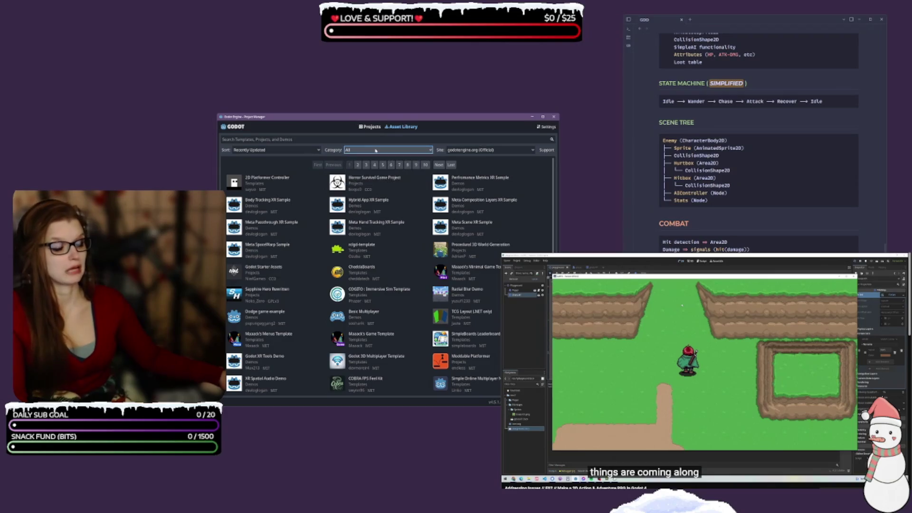
{"action": "left_click", "coordinate": [375, 150]}
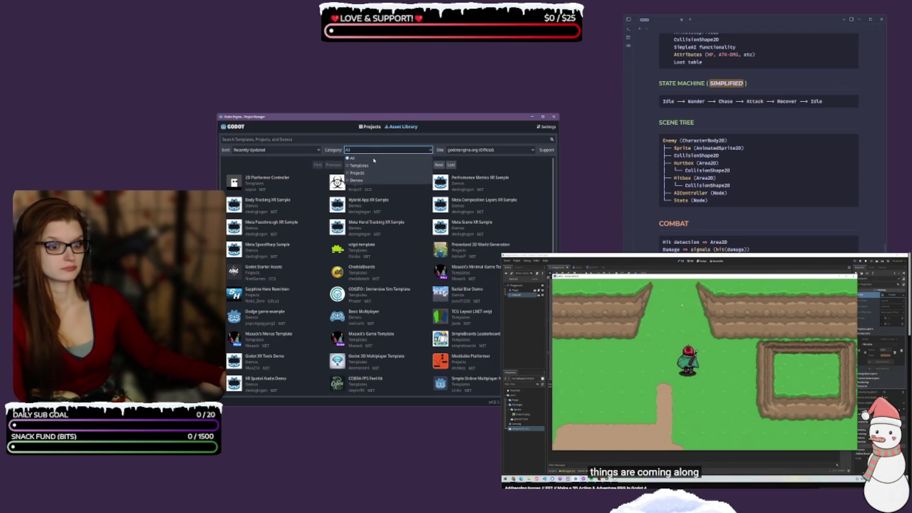
{"action": "left_click", "coordinate": [373, 167]}
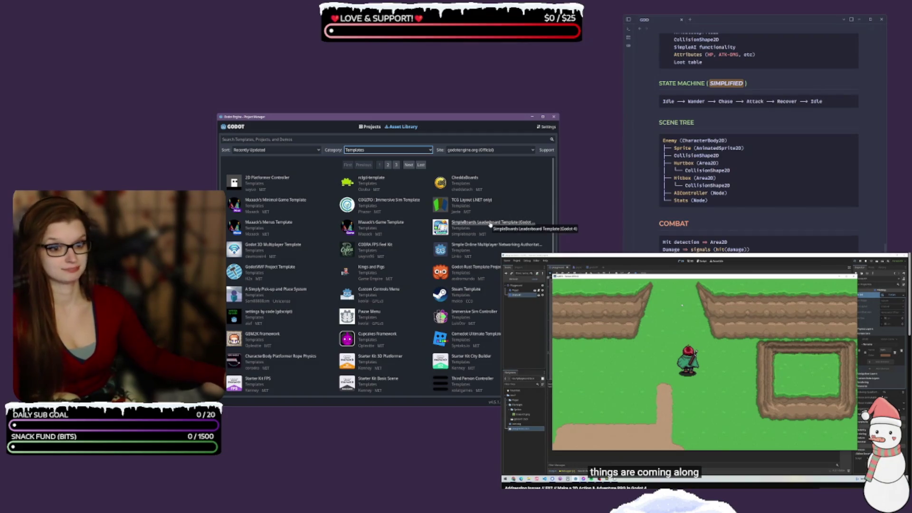
Page through Maaack's Minimal Game Template main-menu, controls and audio screenshots, then close it.
{"action": "left_click", "coordinate": [287, 200]}
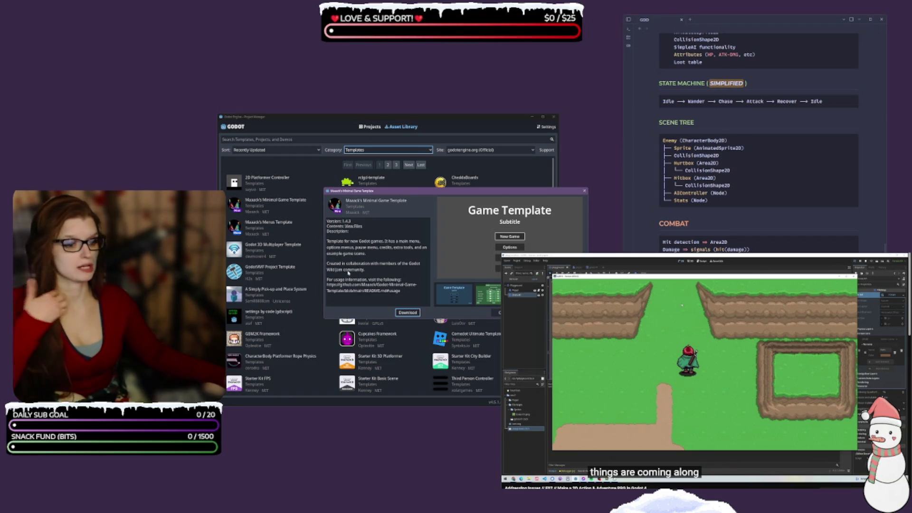
{"action": "left_click", "coordinate": [468, 306]}
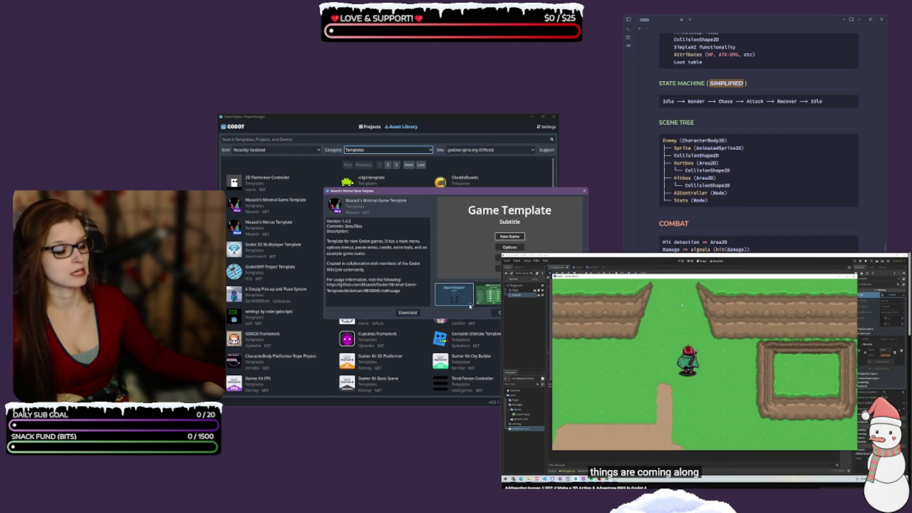
{"action": "left_click", "coordinate": [484, 298]}
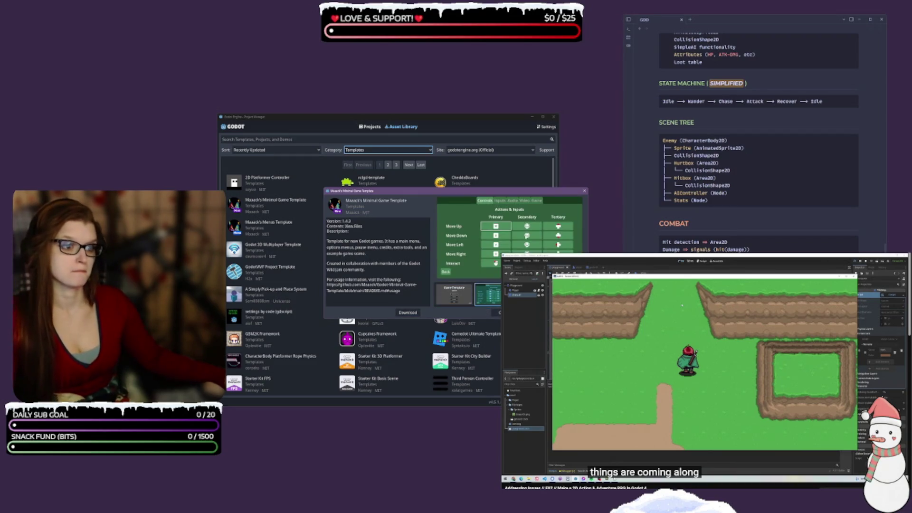
{"action": "left_click", "coordinate": [522, 295]}
{"action": "left_click", "coordinate": [454, 295]}
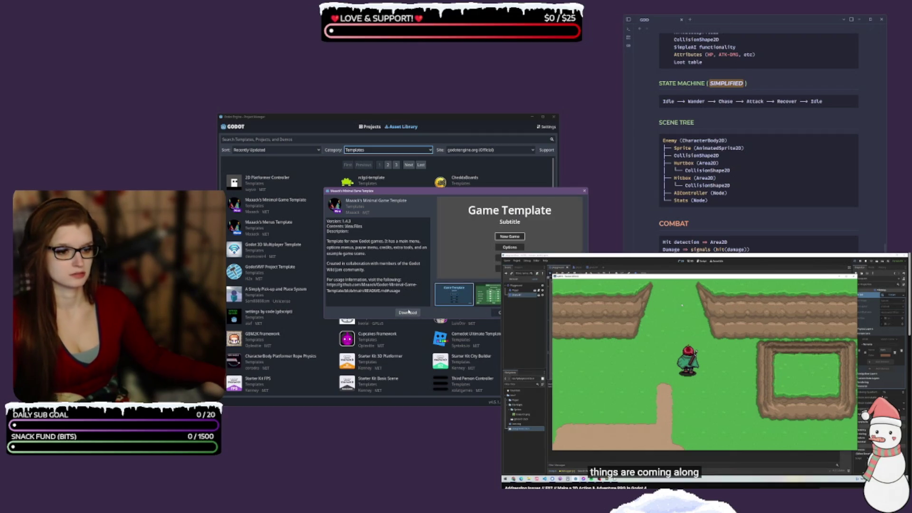
{"action": "left_click", "coordinate": [585, 191]}
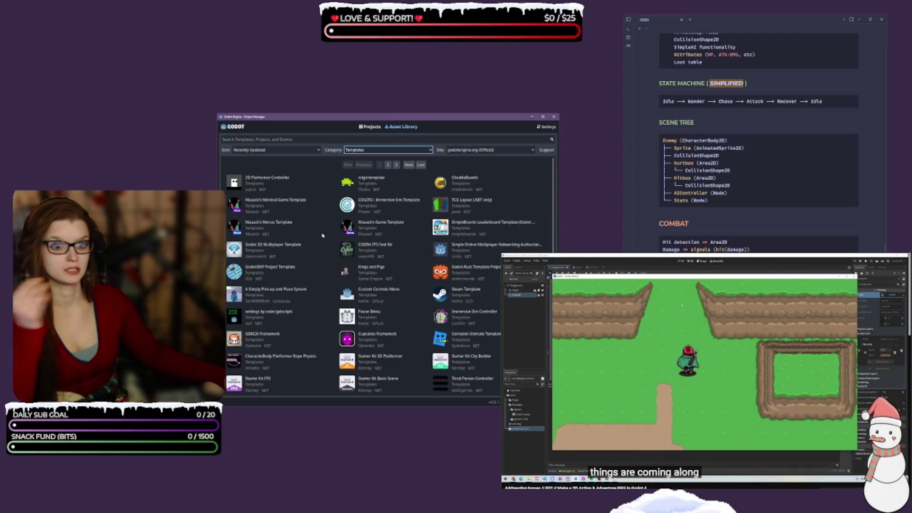
Open and close the details of Maaack's Menus Template and Maaack's Game Template.
{"action": "left_click", "coordinate": [278, 223]}
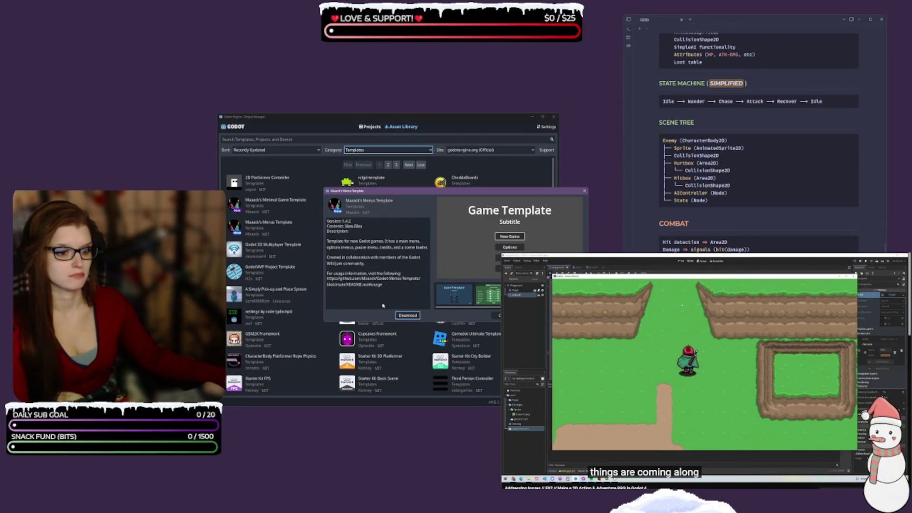
{"action": "left_click", "coordinate": [593, 161]}
{"action": "left_click", "coordinate": [585, 191]}
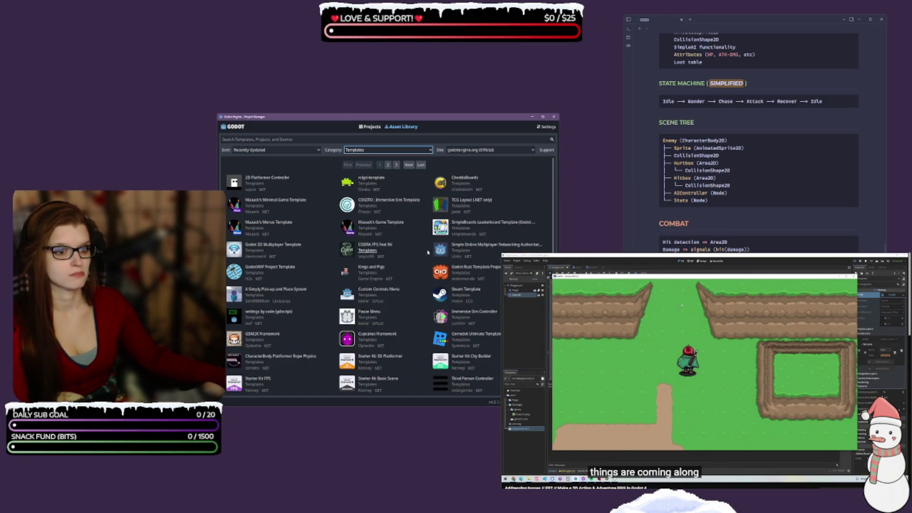
{"action": "left_click", "coordinate": [388, 223]}
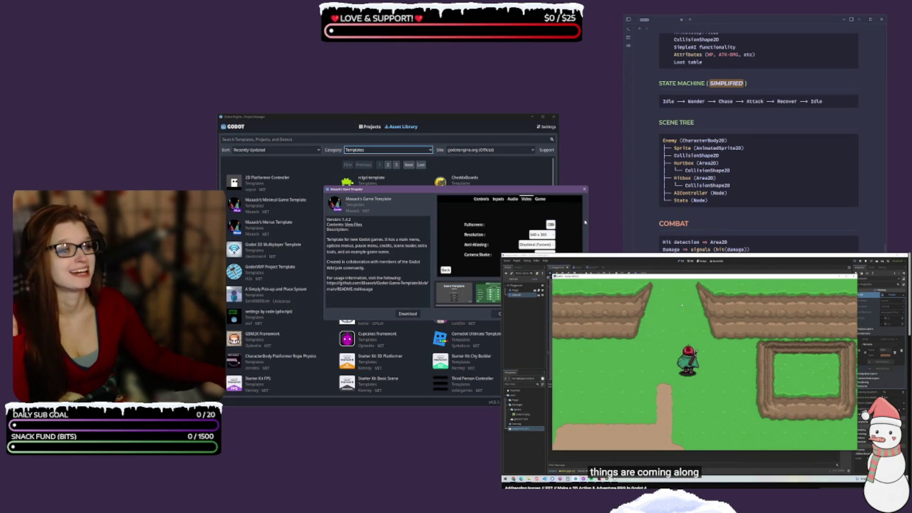
{"action": "left_click", "coordinate": [585, 189]}
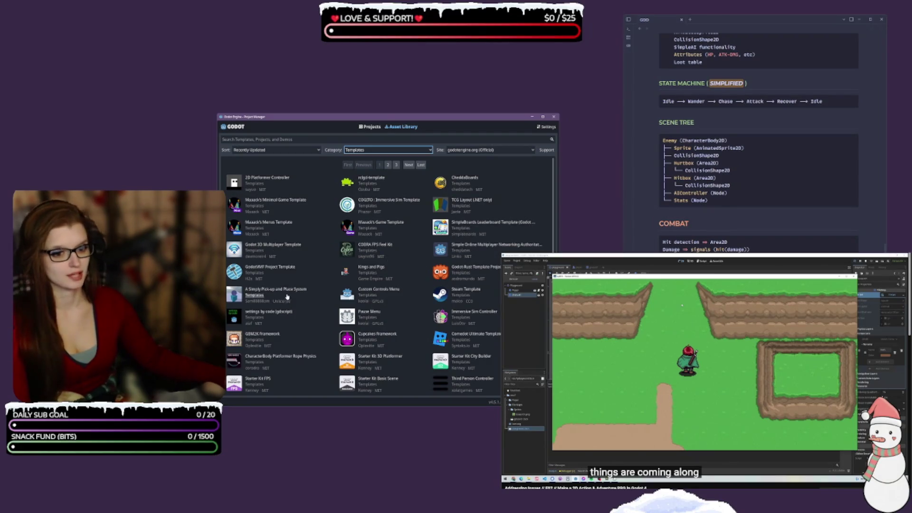
Scroll to Comedot Ultimate Template [4.5], read its description, view its editor screenshot, and heighten the dialog.
{"action": "scroll", "coordinate": [276, 280], "scroll_direction": "down", "scroll_amount": 1}
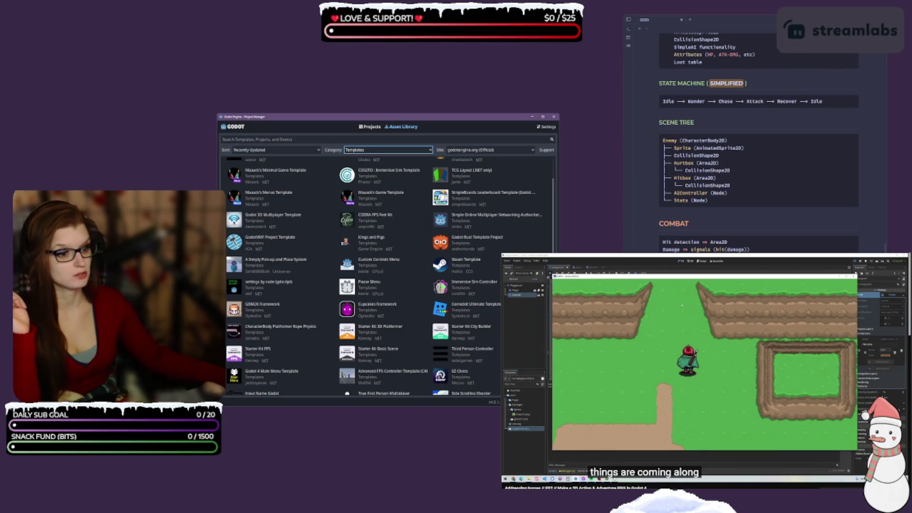
{"action": "scroll", "coordinate": [471, 268], "scroll_direction": "down", "scroll_amount": 3}
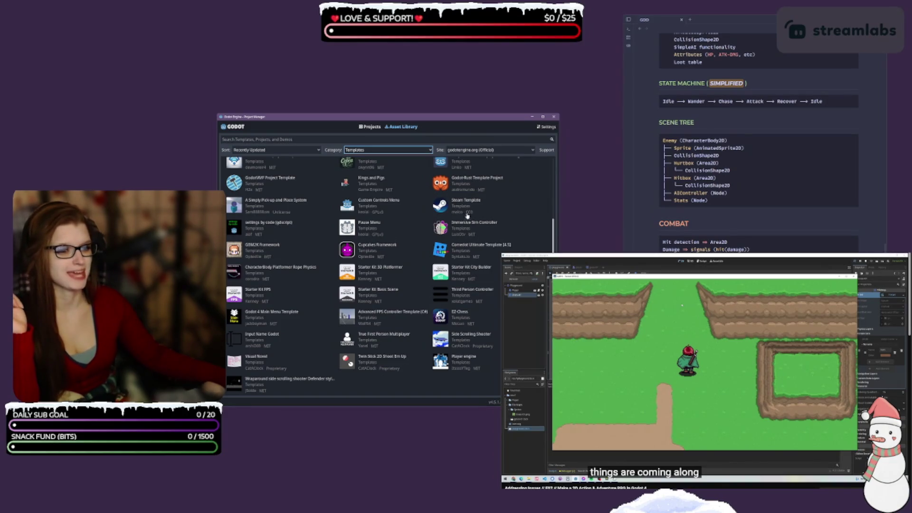
{"action": "left_click", "coordinate": [491, 245]}
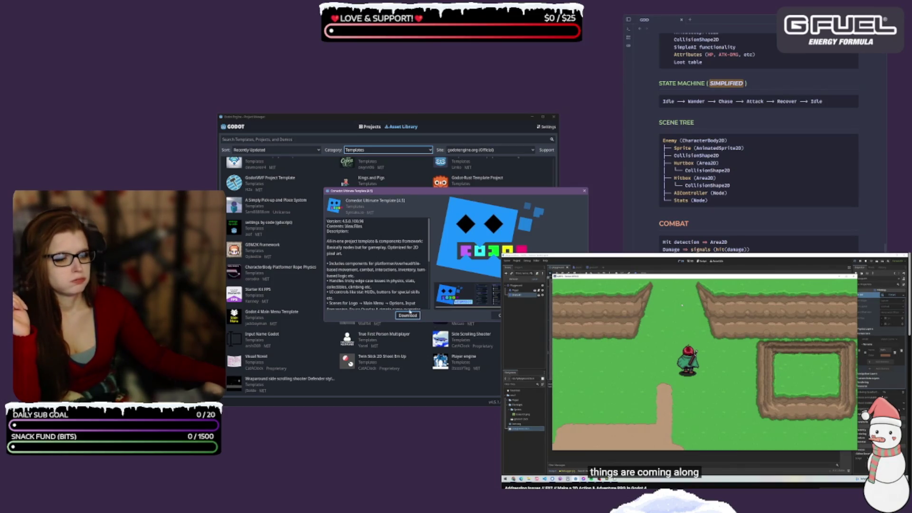
{"action": "scroll", "coordinate": [367, 271], "scroll_direction": "down", "scroll_amount": 3}
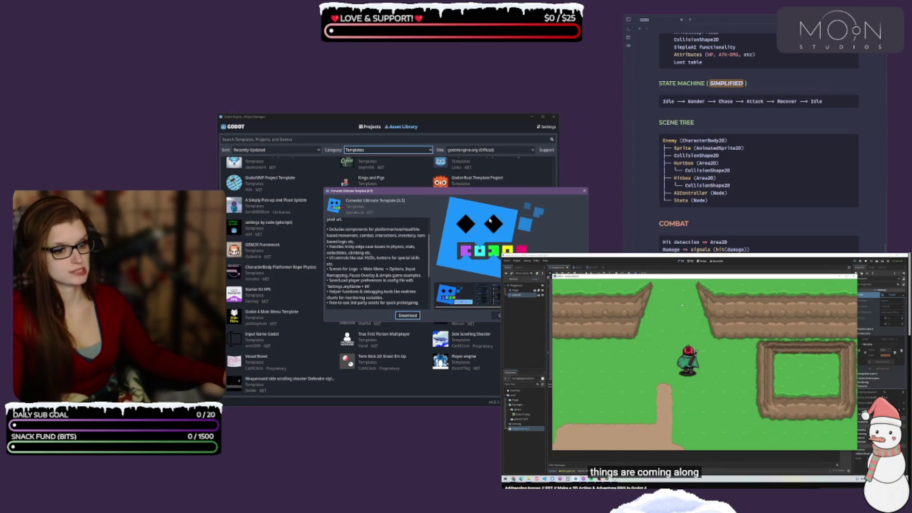
{"action": "scroll", "coordinate": [443, 255], "scroll_direction": "down", "scroll_amount": 2}
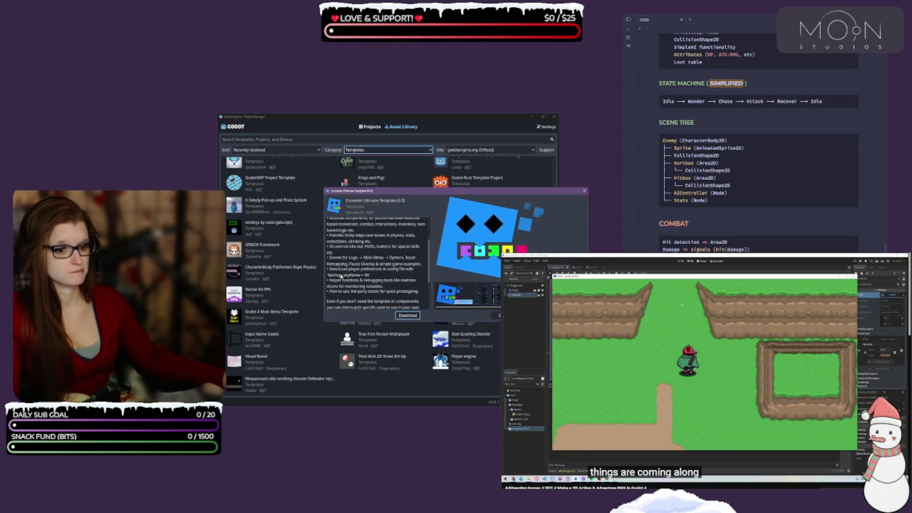
{"action": "scroll", "coordinate": [354, 257], "scroll_direction": "down", "scroll_amount": 2}
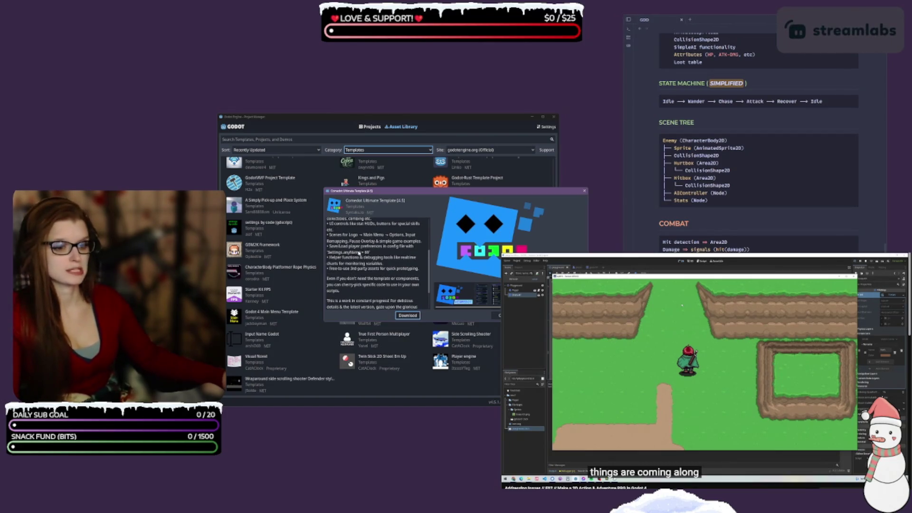
{"action": "scroll", "coordinate": [366, 270], "scroll_direction": "down", "scroll_amount": 1}
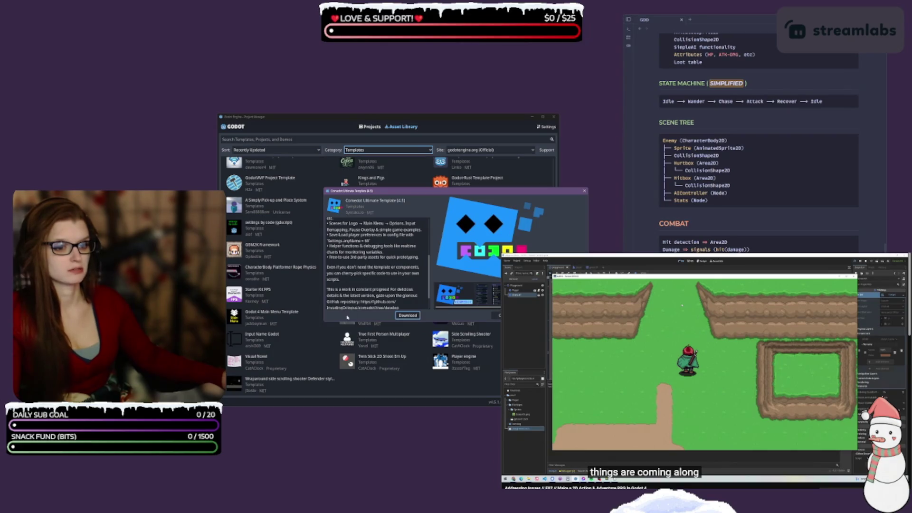
{"action": "left_click", "coordinate": [481, 294]}
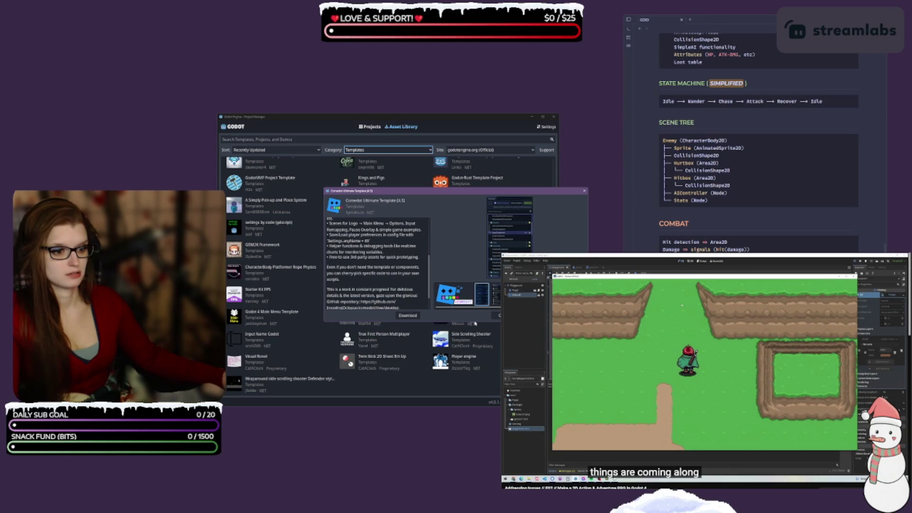
{"action": "left_click_drag", "start_coordinate": [475, 323], "coordinate": [479, 454]}
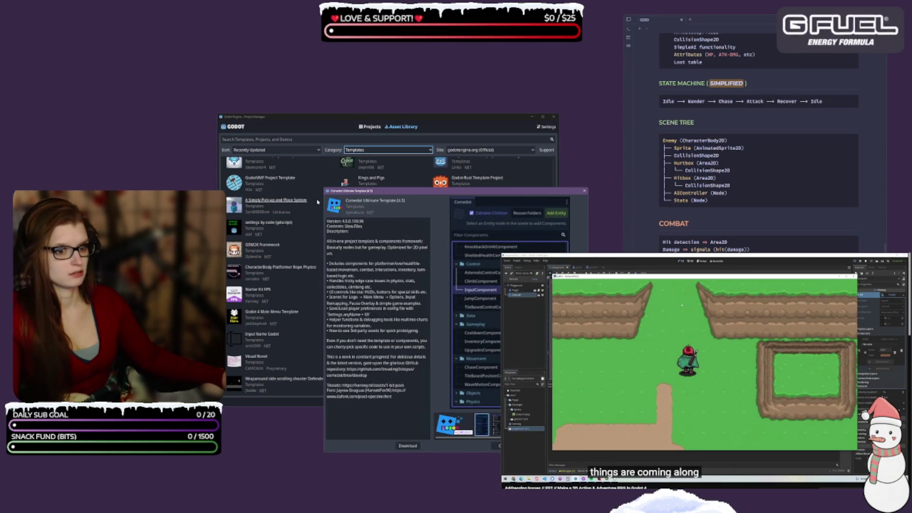
Enlarge the Comedot dialog, view its scene-tree, menu, controls, settings and debug screenshots, then close.
{"action": "left_click_drag", "start_coordinate": [324, 187], "coordinate": [245, 135]}
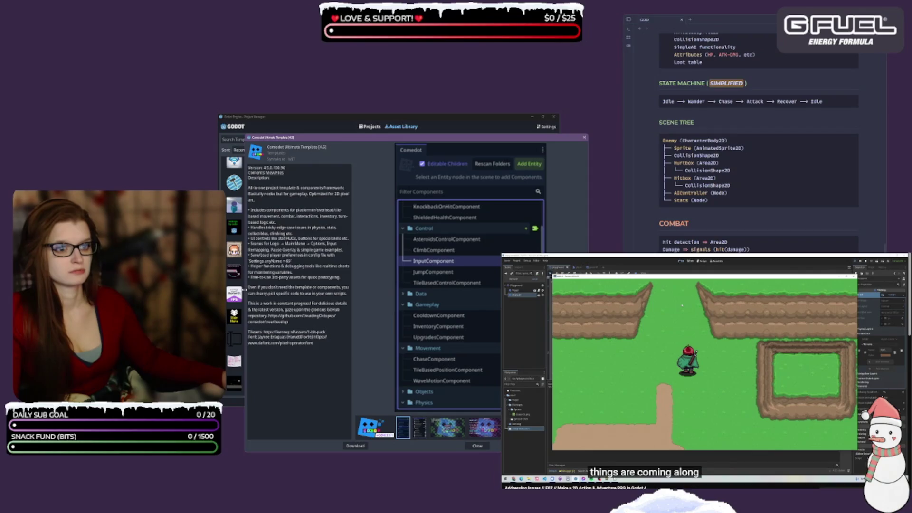
{"action": "left_click", "coordinate": [415, 432]}
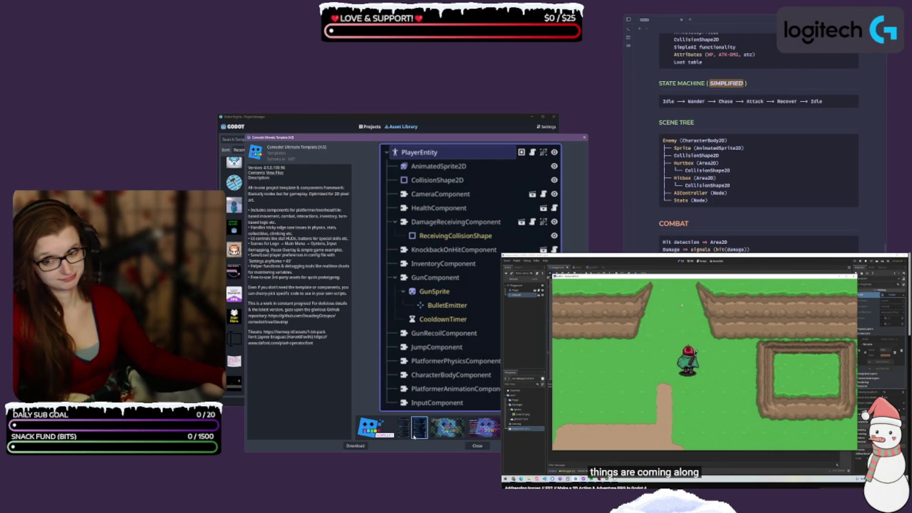
{"action": "left_click", "coordinate": [444, 429]}
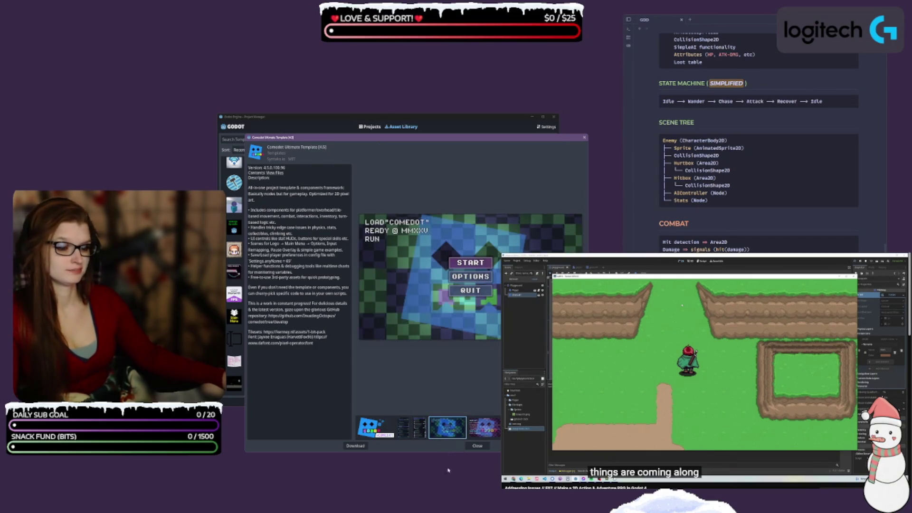
{"action": "left_click", "coordinate": [484, 428]}
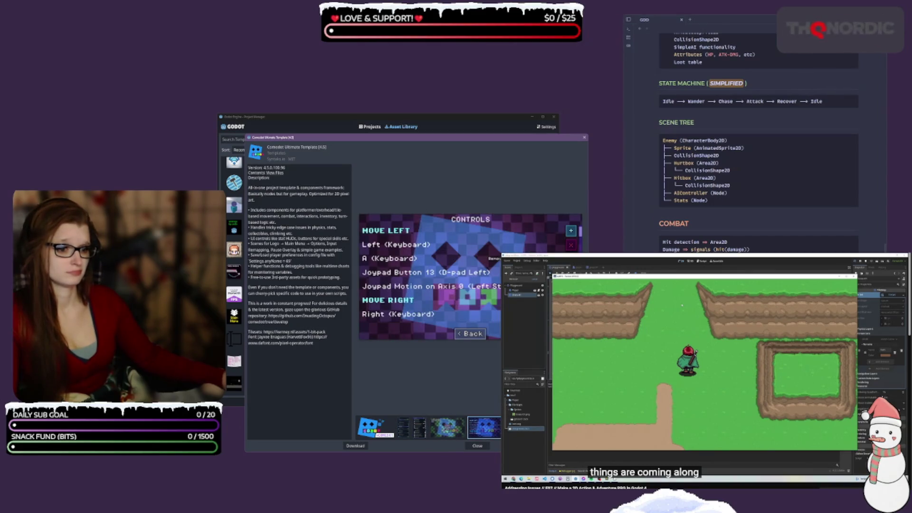
{"action": "left_click", "coordinate": [517, 428]}
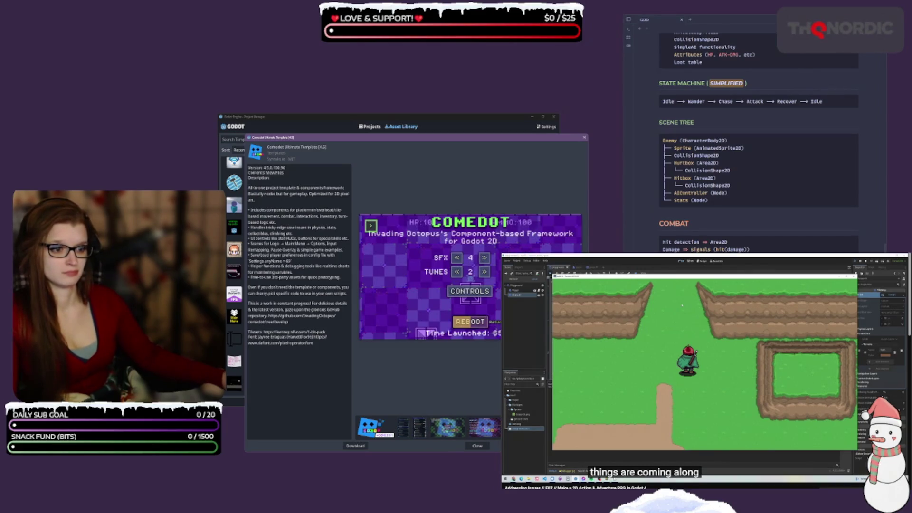
{"action": "left_click", "coordinate": [551, 427]}
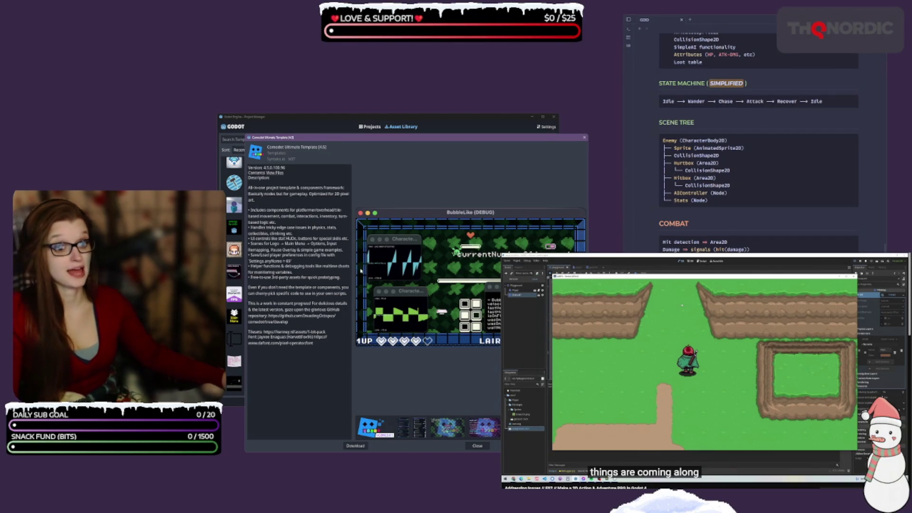
{"action": "left_click", "coordinate": [470, 444]}
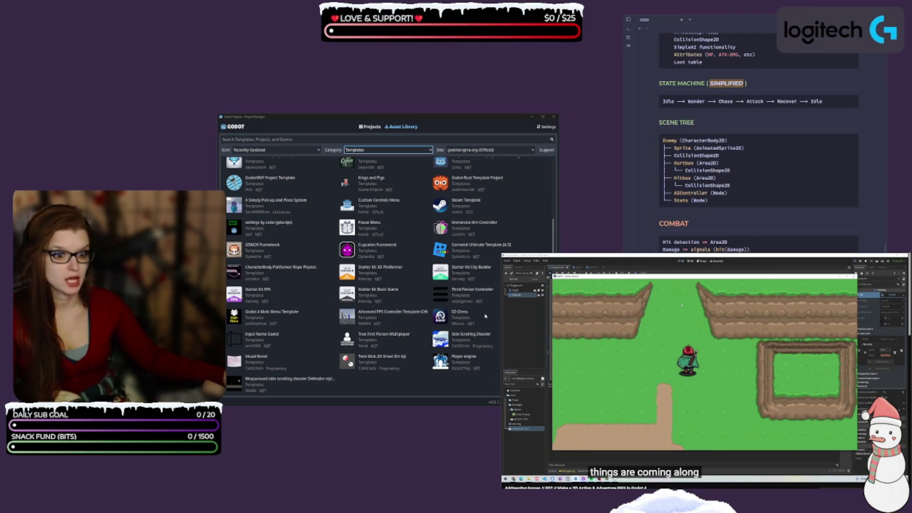
Go to page 2 of the Asset Library templates, listing CCG Engine and Template and Survivors Starter Kit.
{"action": "scroll", "coordinate": [284, 295], "scroll_direction": "down", "scroll_amount": 2}
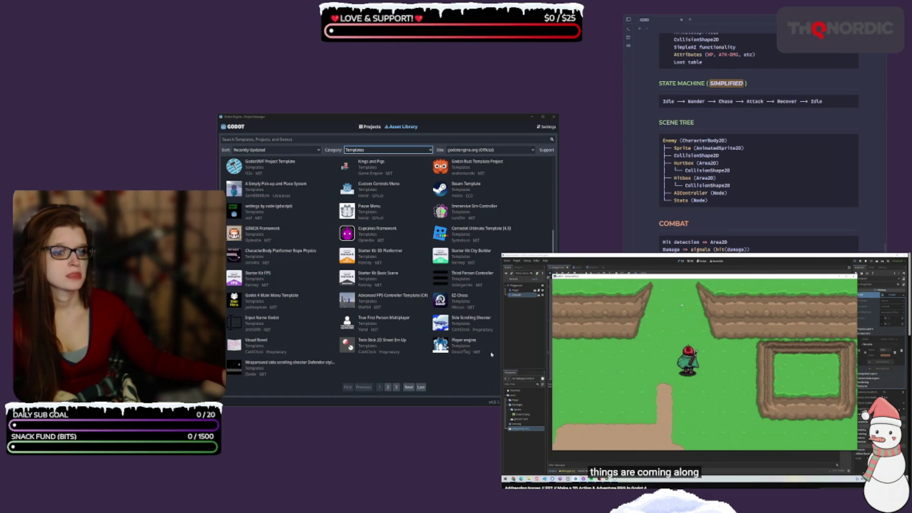
{"action": "left_click", "coordinate": [387, 387]}
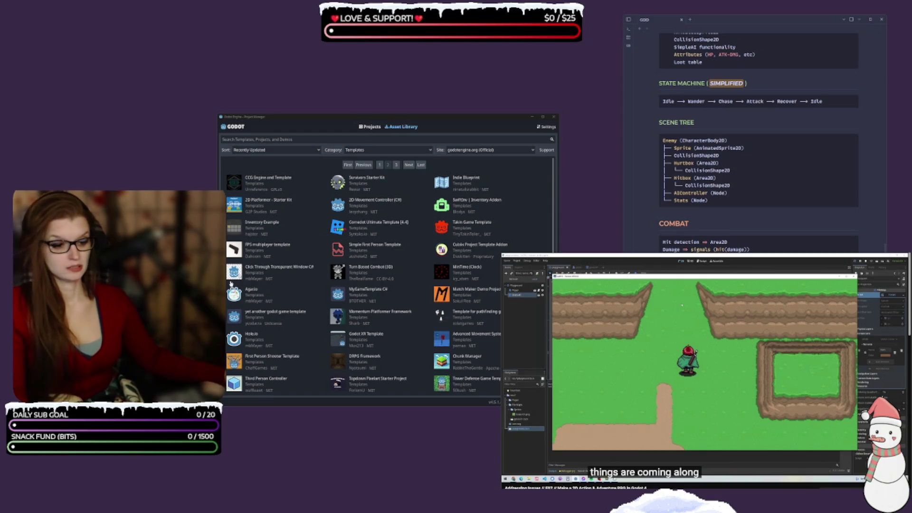
{"action": "scroll", "coordinate": [400, 296], "scroll_direction": "down", "scroll_amount": 3}
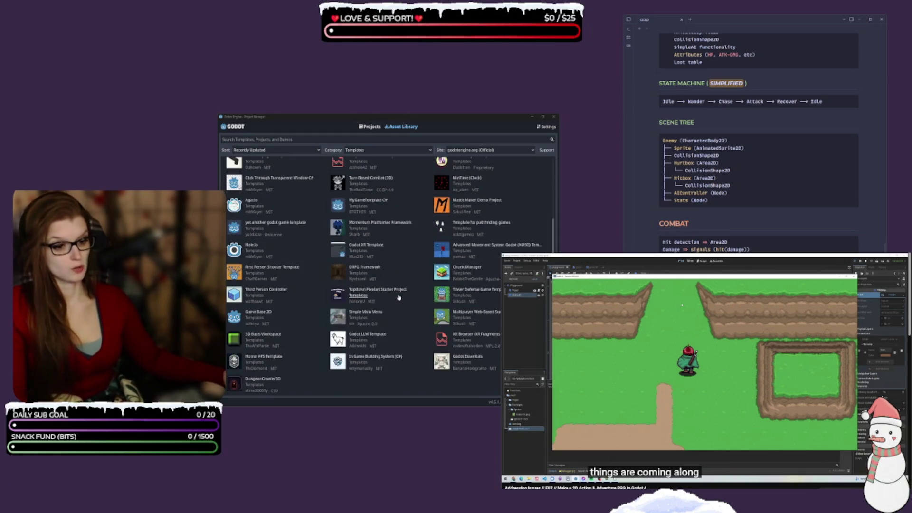
{"action": "scroll", "coordinate": [400, 296], "scroll_direction": "down", "scroll_amount": 2}
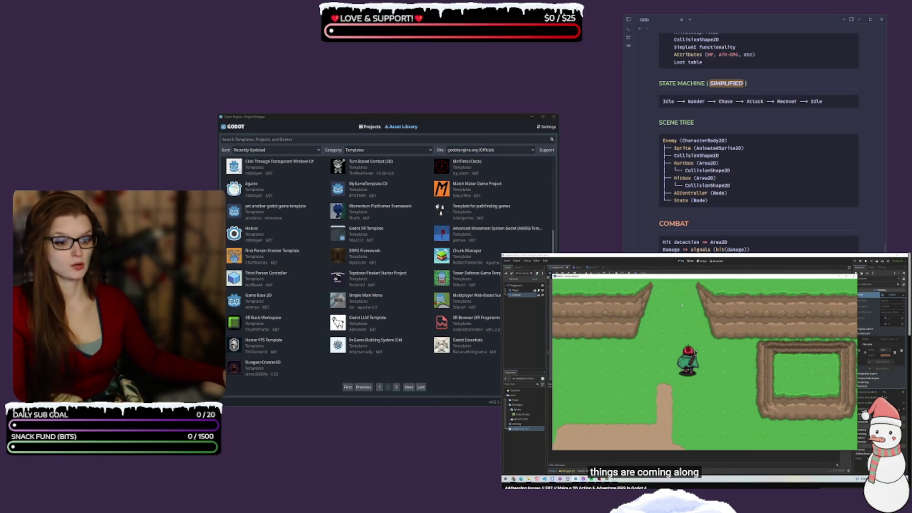